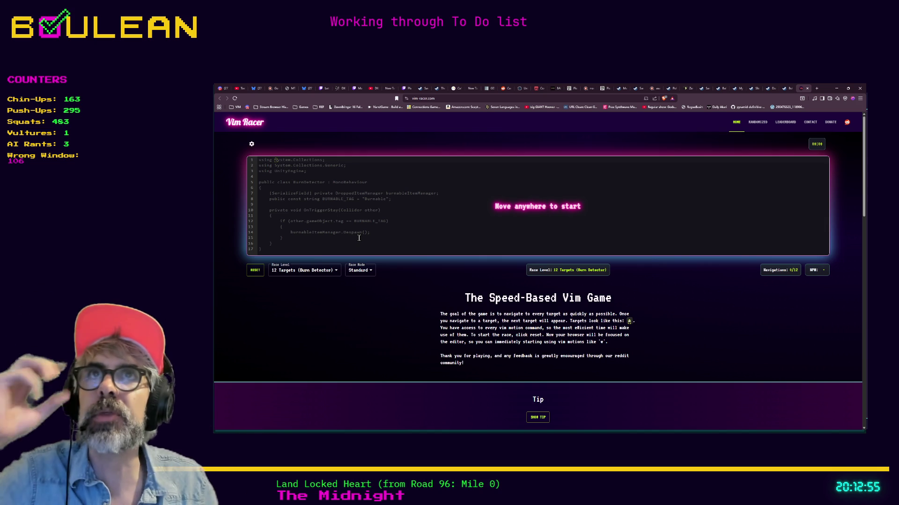
Open the VimGolf bookmark in a new background tab and switch to it.
click(485, 98)
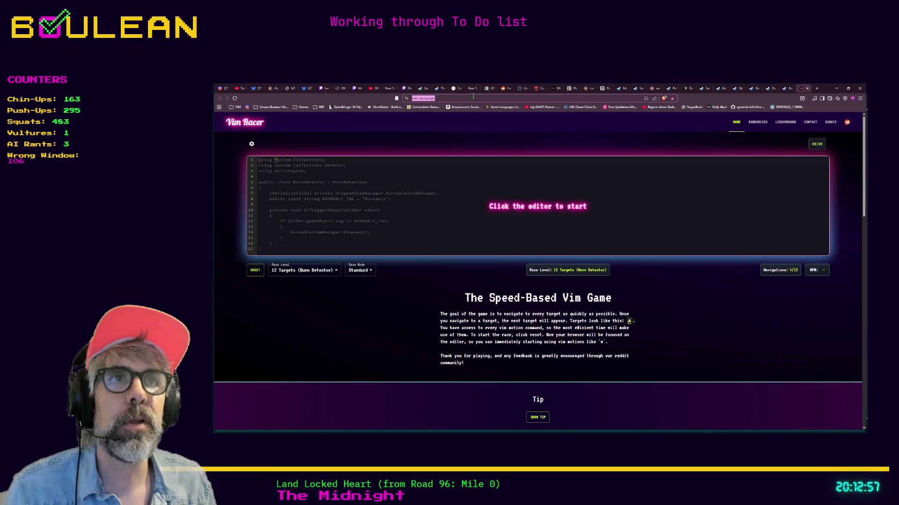
key(alt+Tab)
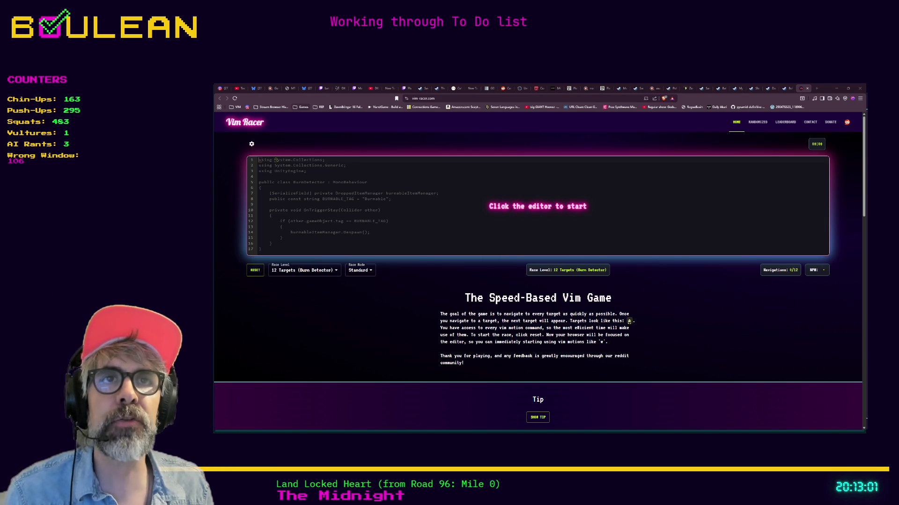
key(alt+Tab)
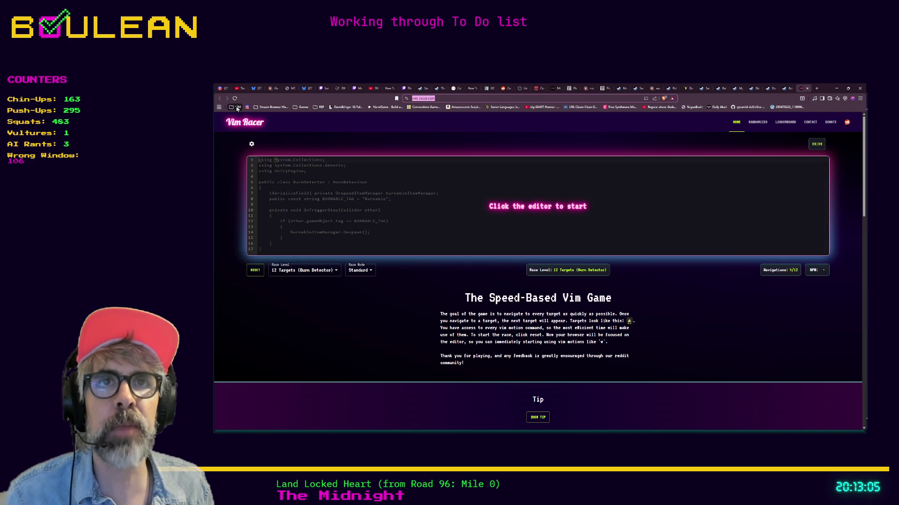
middle_click(252, 146)
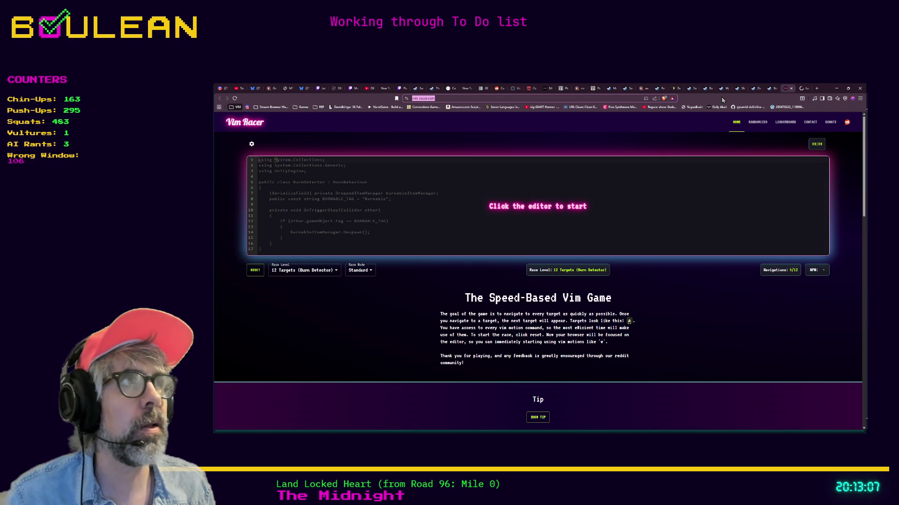
click(804, 90)
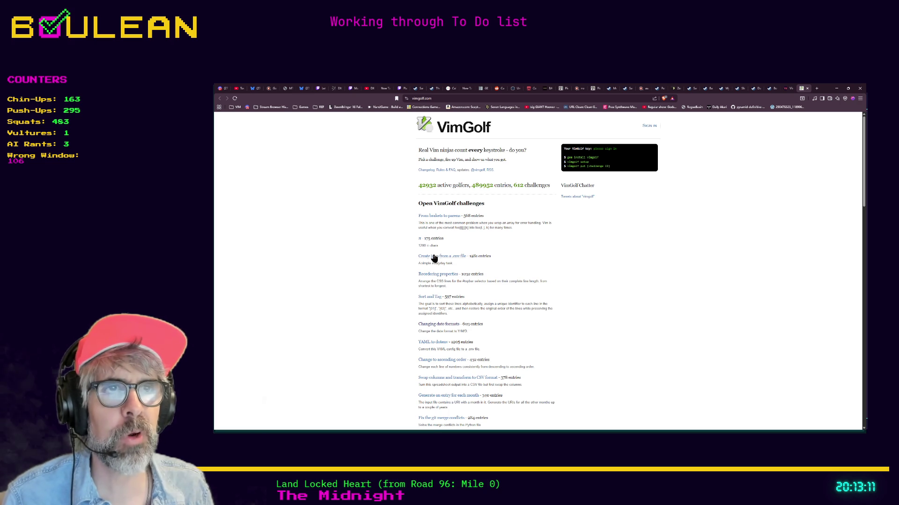
Open the 'From brakets to parens' challenge, scroll through its solutions and back, then open a blank tab.
click(439, 217)
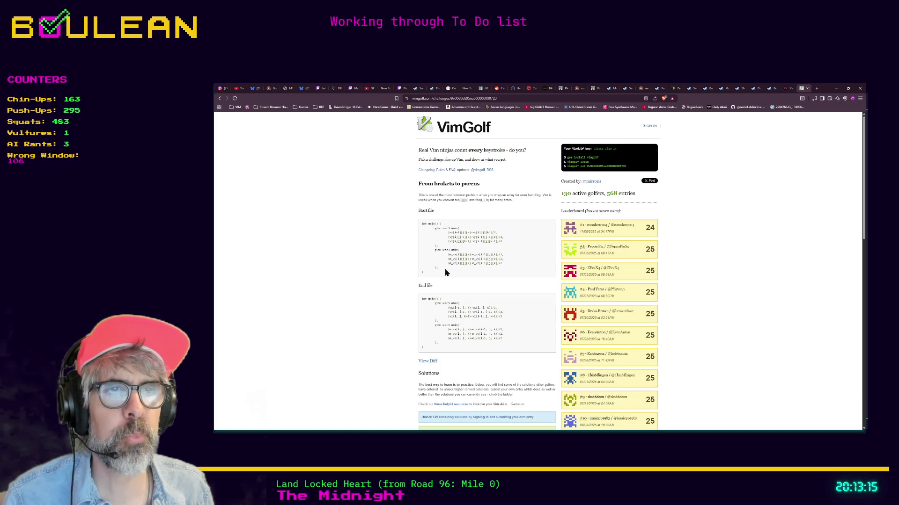
scroll(453, 286, down, 1)
scroll(452, 286, down, 2)
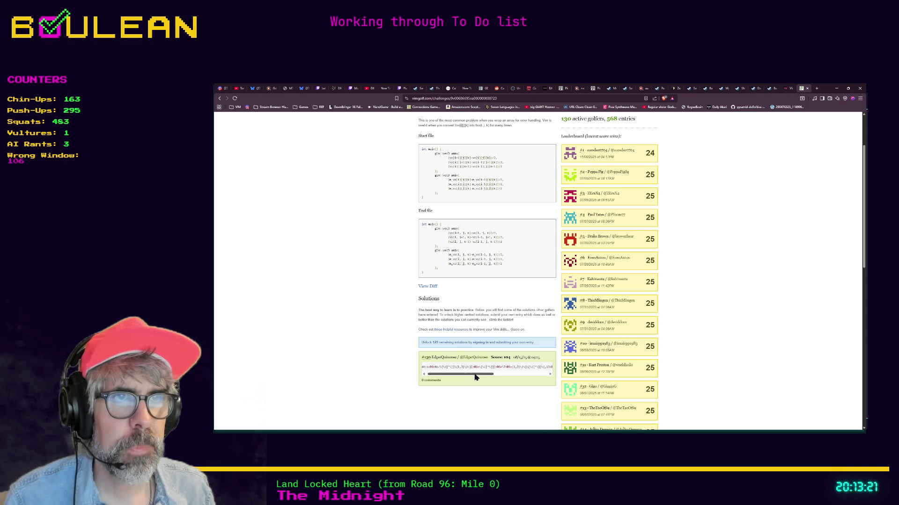
scroll(473, 293, up, 1)
scroll(474, 293, up, 3)
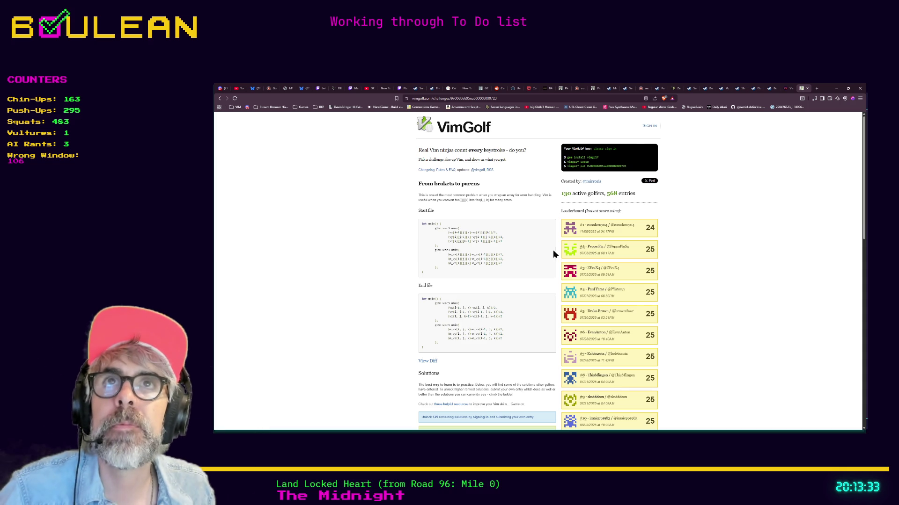
click(816, 89)
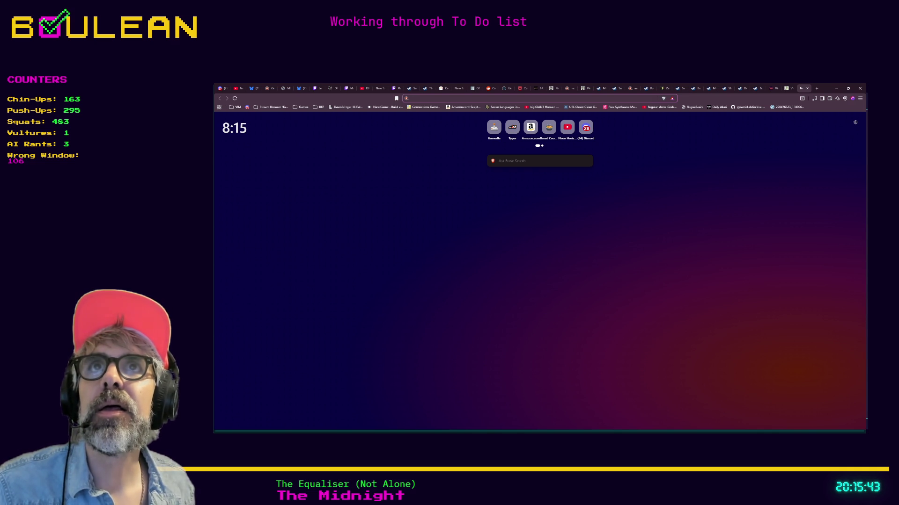
Leave Brave for the Godot editor showing the grid_manager script.
key(alt+Tab)
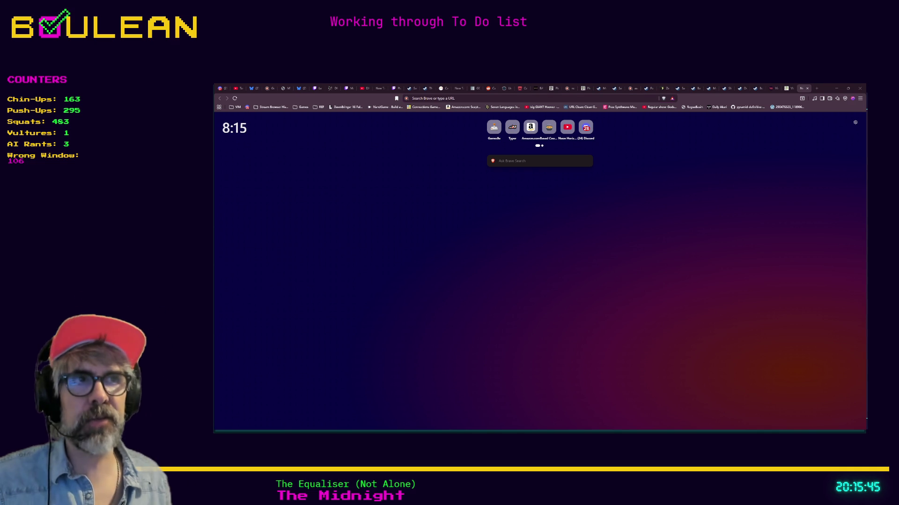
key(alt+Tab)
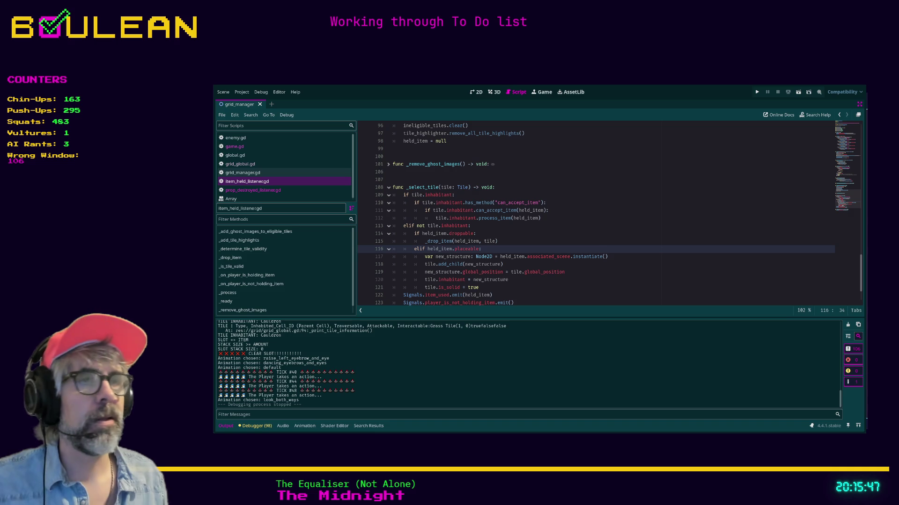
Inspect the _select_tile code on lines 113-114 of grid_manager, then switch to Obsidian.
click(478, 233)
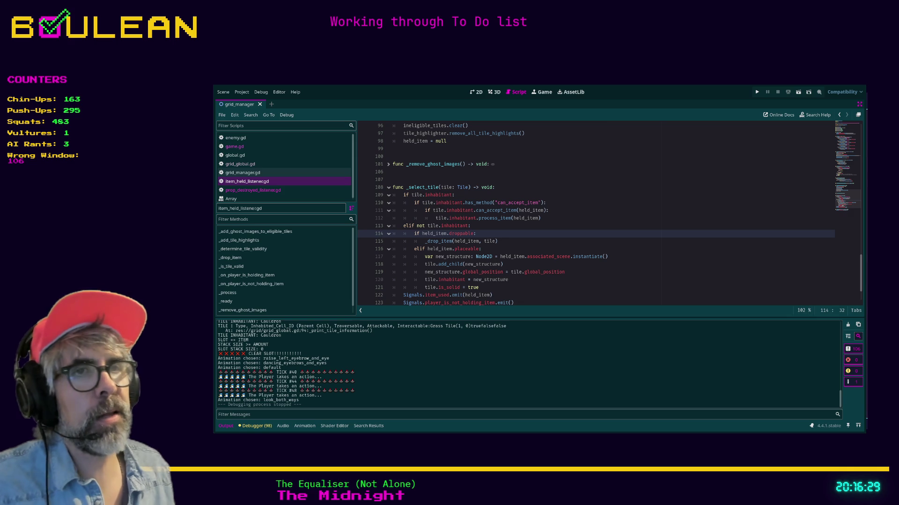
click(516, 228)
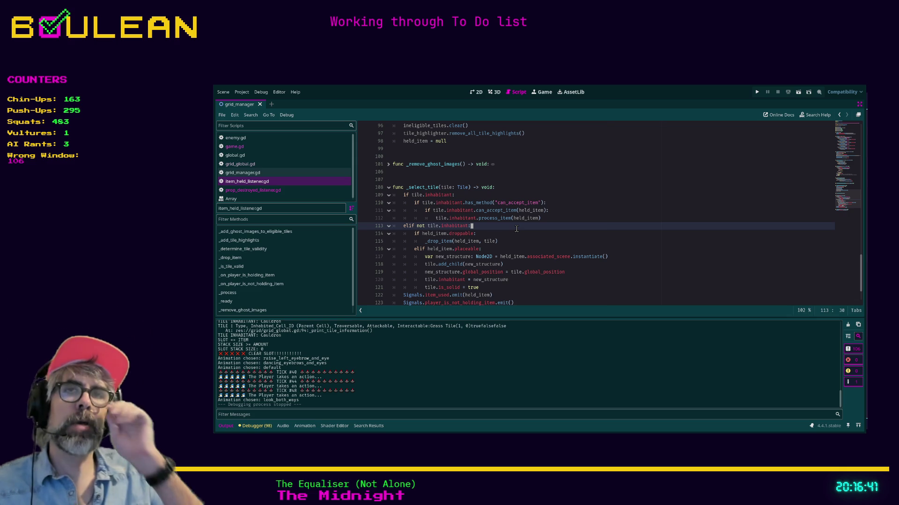
key(alt+Tab)
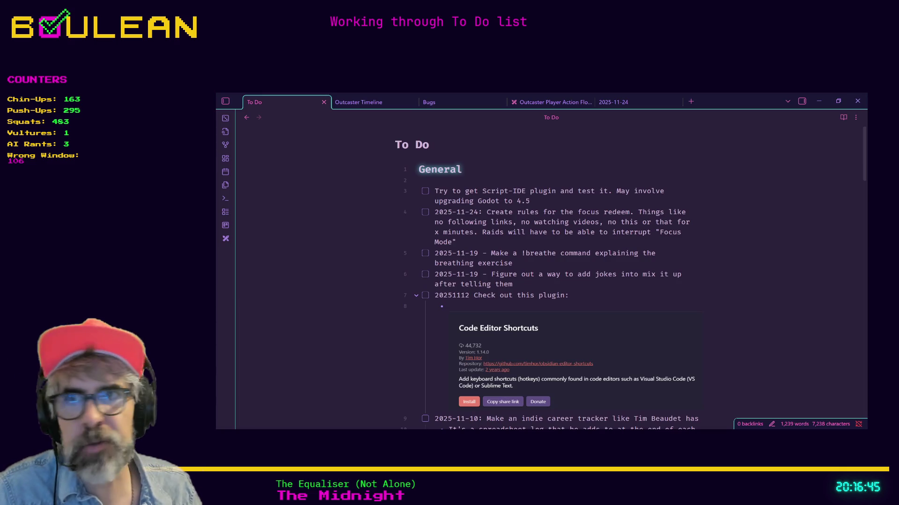
Fold the To Do note's General section, skim the other sections, and unfold Stream.
click(414, 170)
scroll(405, 258, down, 7)
scroll(405, 258, down, 8)
scroll(403, 256, down, 3)
scroll(407, 232, up, 6)
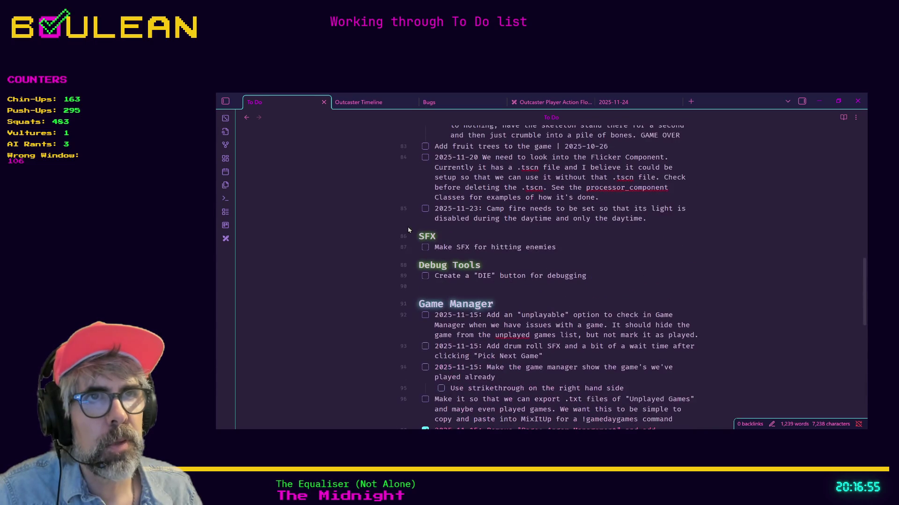
scroll(405, 249, down, 9)
scroll(401, 267, up, 8)
scroll(552, 240, up, 7)
scroll(551, 264, up, 6)
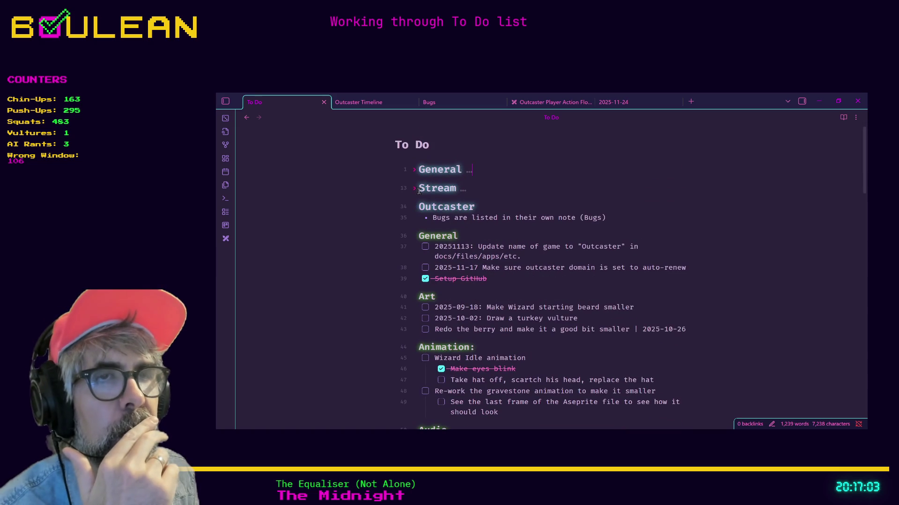
click(414, 189)
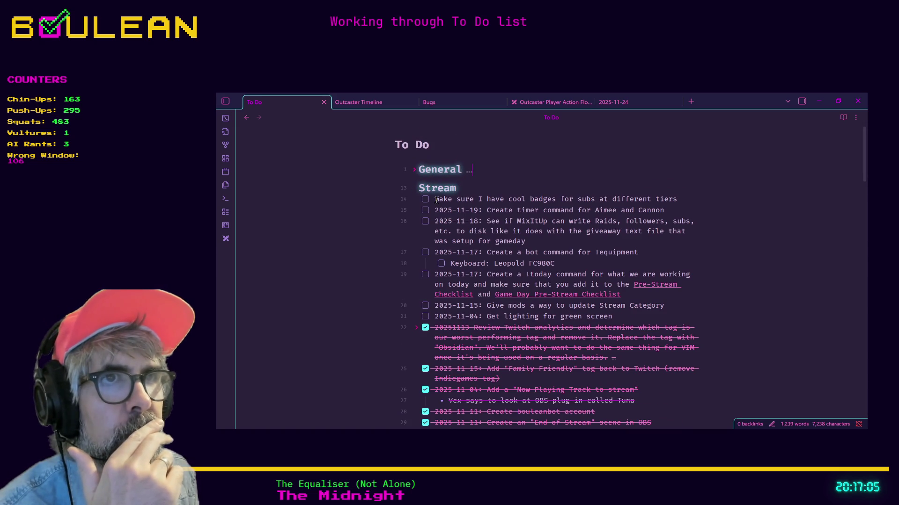
Restore line 14's badges task after stray edits and add an empty to-do above it.
text(i)
key(BackSpace)
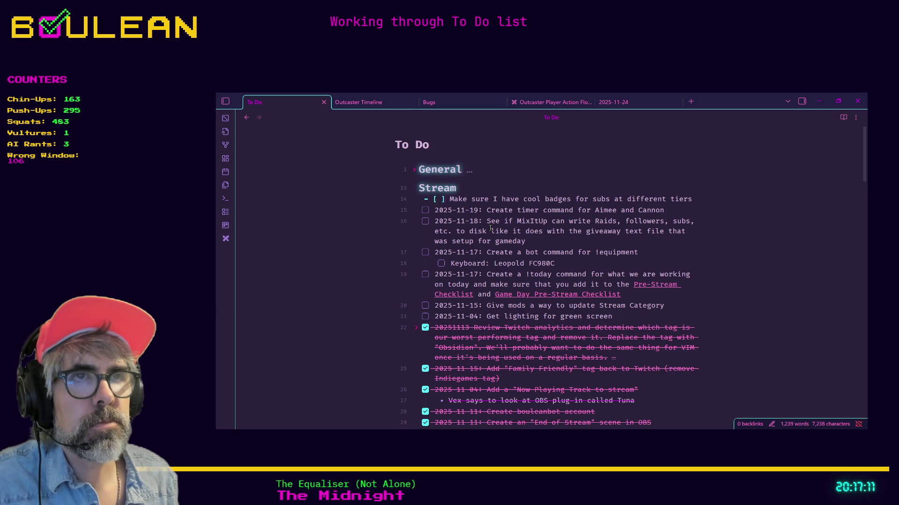
key(Return)
key(BackSpace)
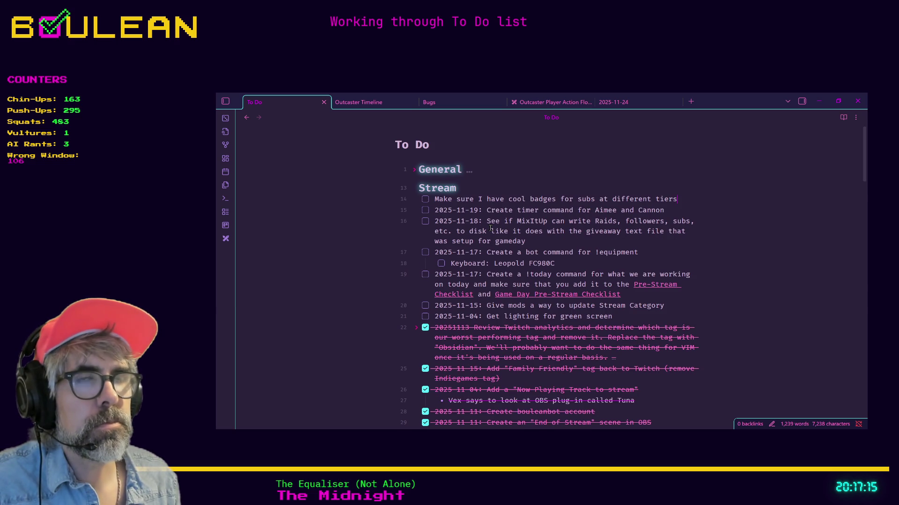
key(shift+Left)
key(shift+Left)
key(shift+Left)
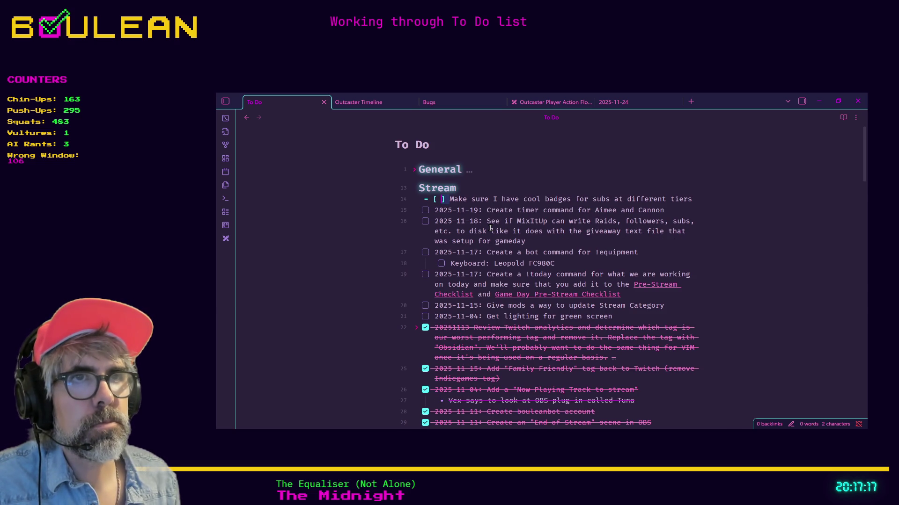
key(BackSpace)
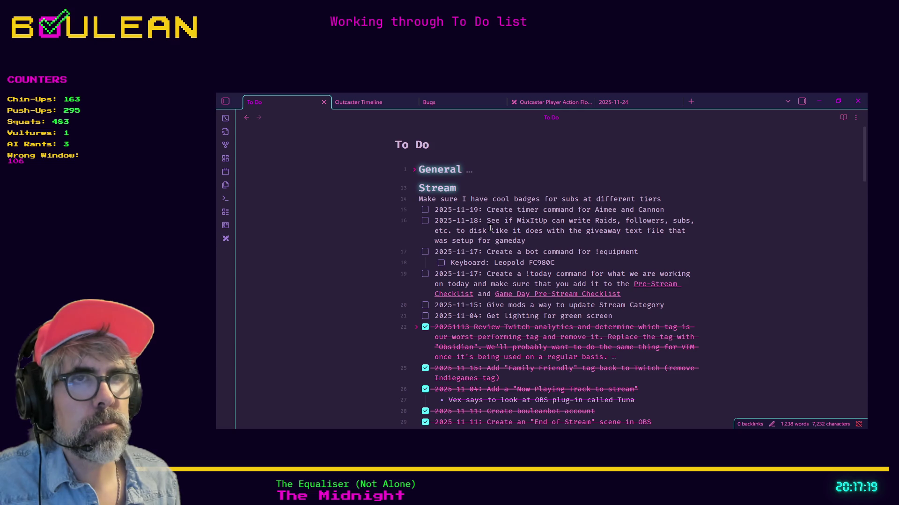
key(ctrl+z)
key(Up)
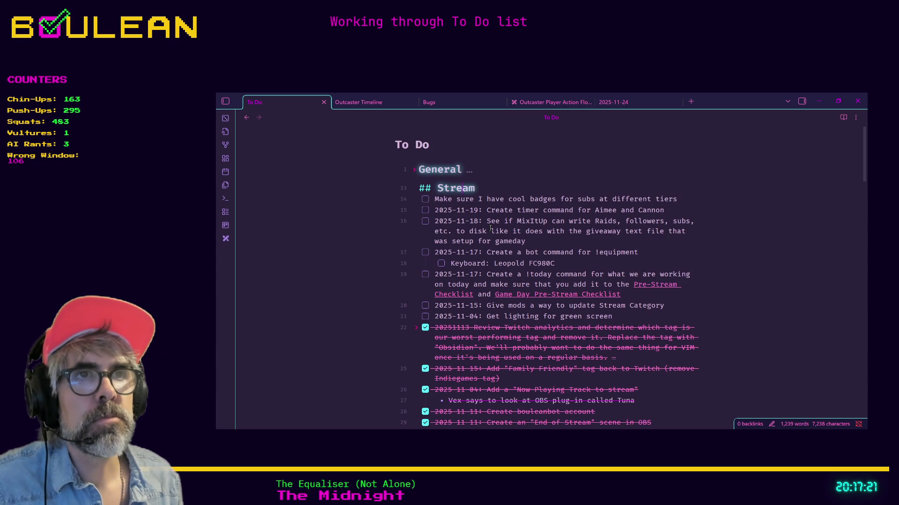
key(Return)
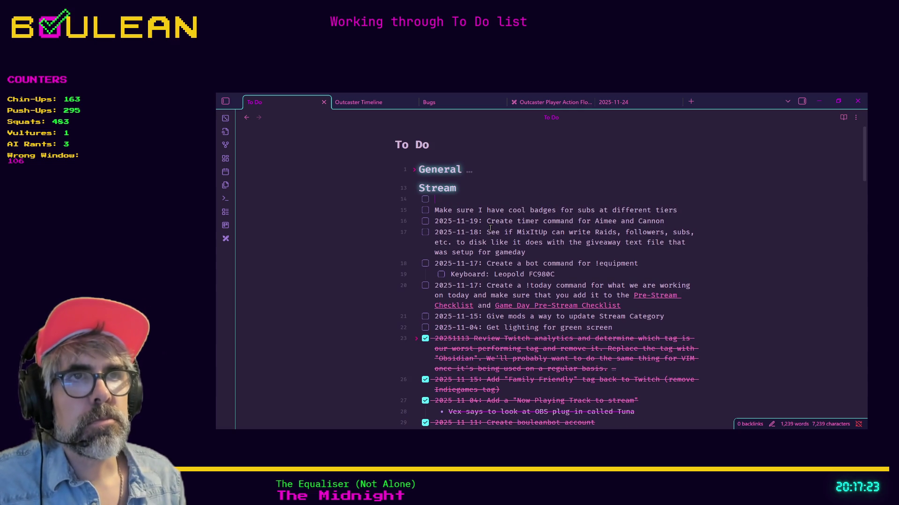
Type '2025-11-25: Add !top command to stream', showing the 3-5 people with most ENUMS, crediting a viewer.
text(2025-11)
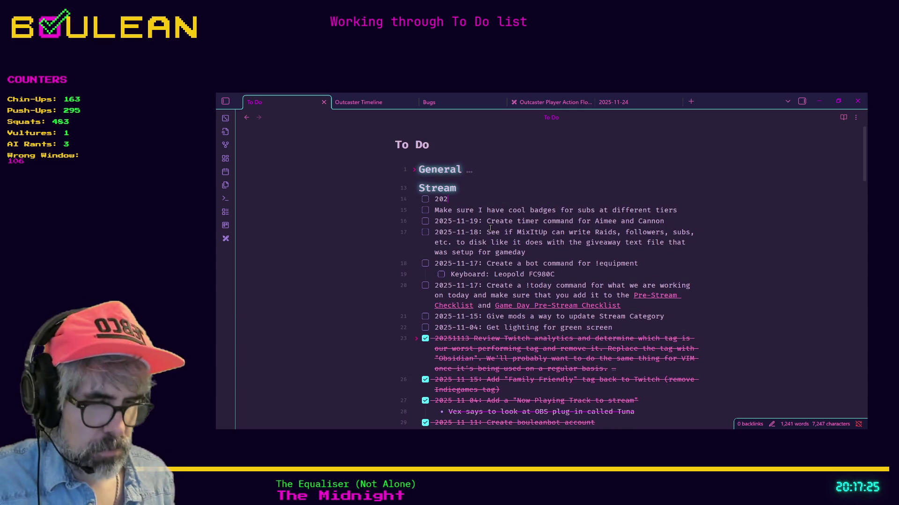
text(-25)
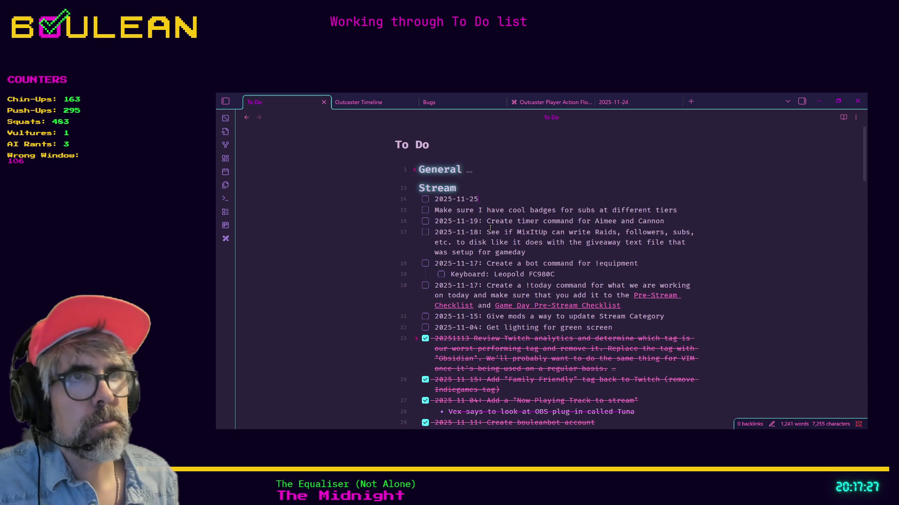
text(: Add !top command to stream. This command should show the top 3-5)
key(BackSpace)
key(BackSpace)
key(BackSpace)
key(BackSpace)
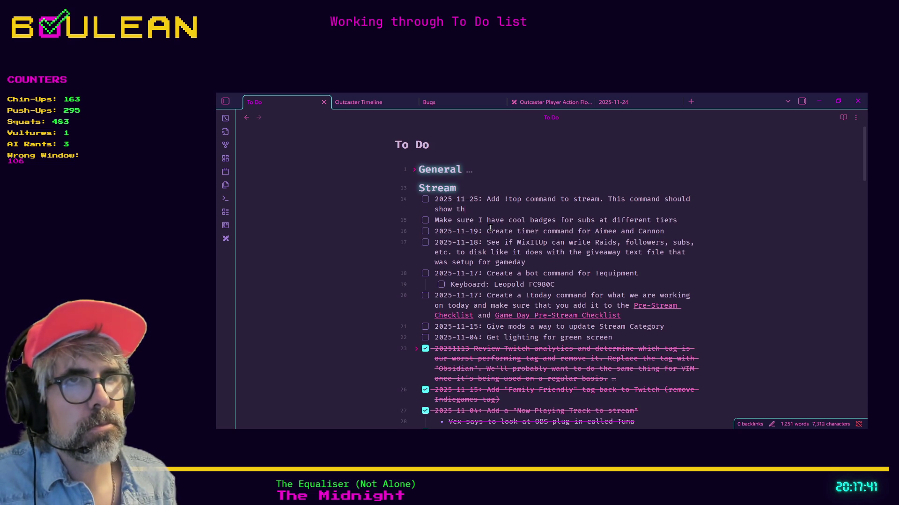
text(the)
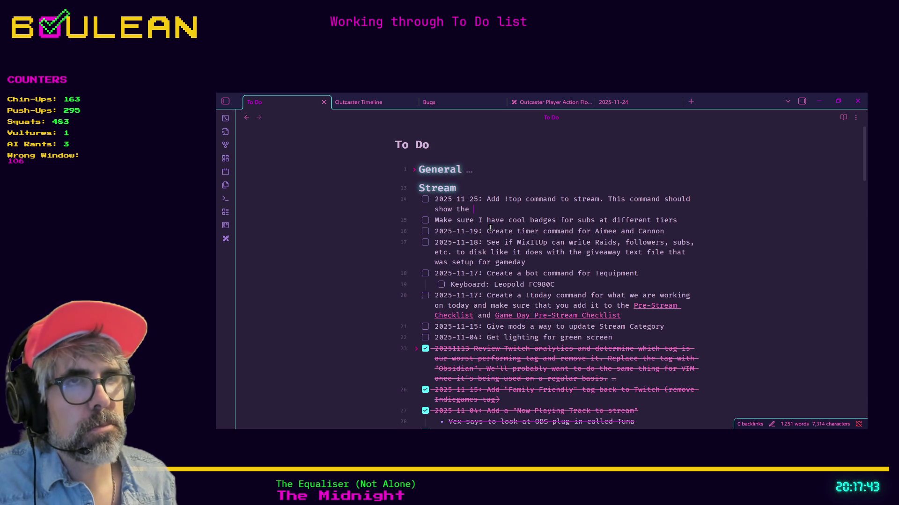
text(3-5)
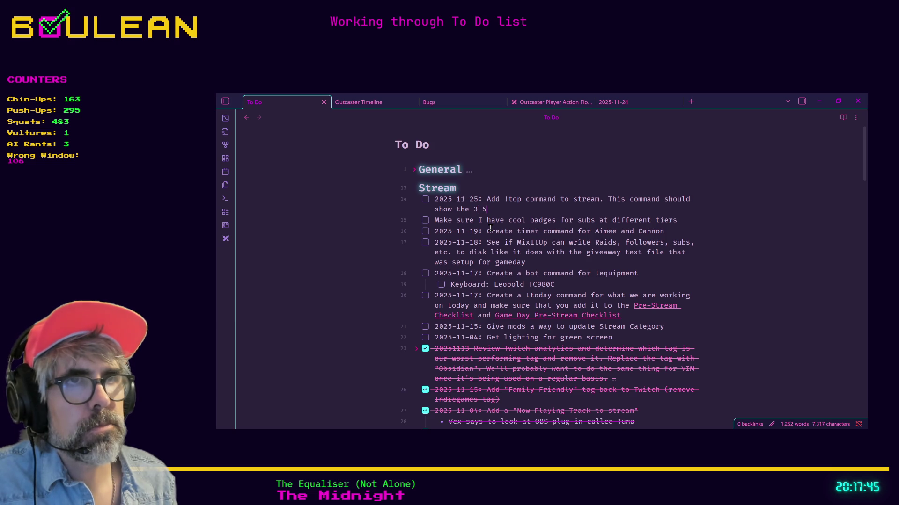
text( people with the )
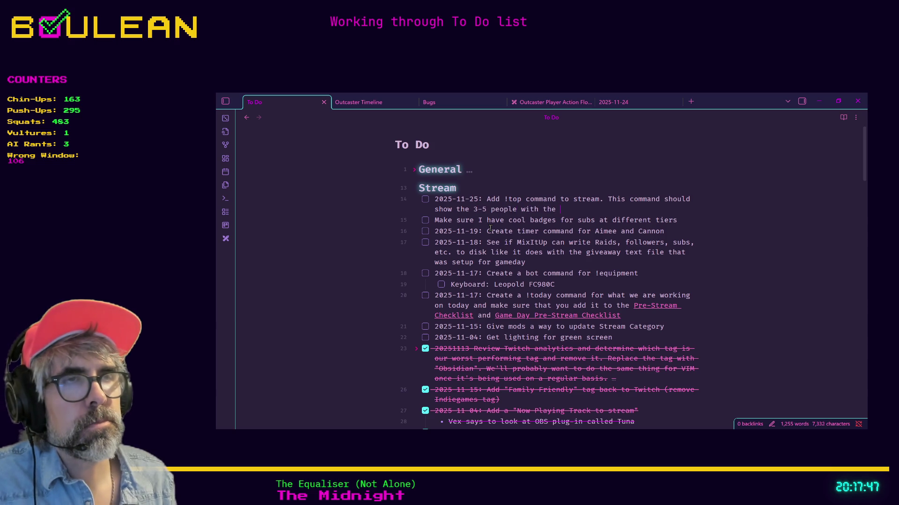
text(most ENUMS )
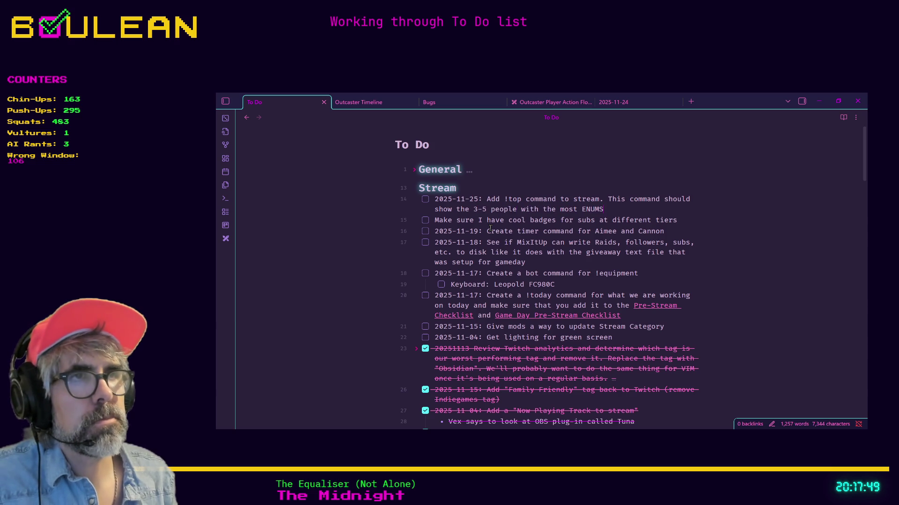
text(@azureuu)
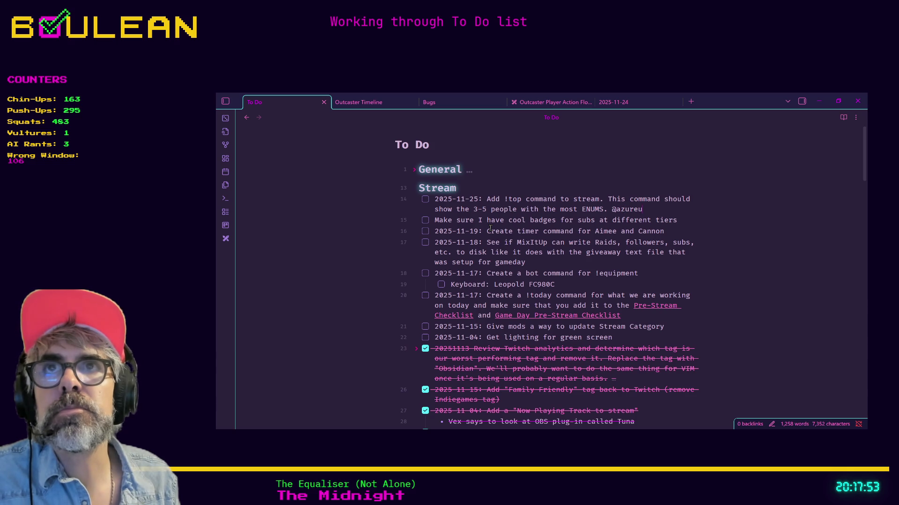
text(flames)
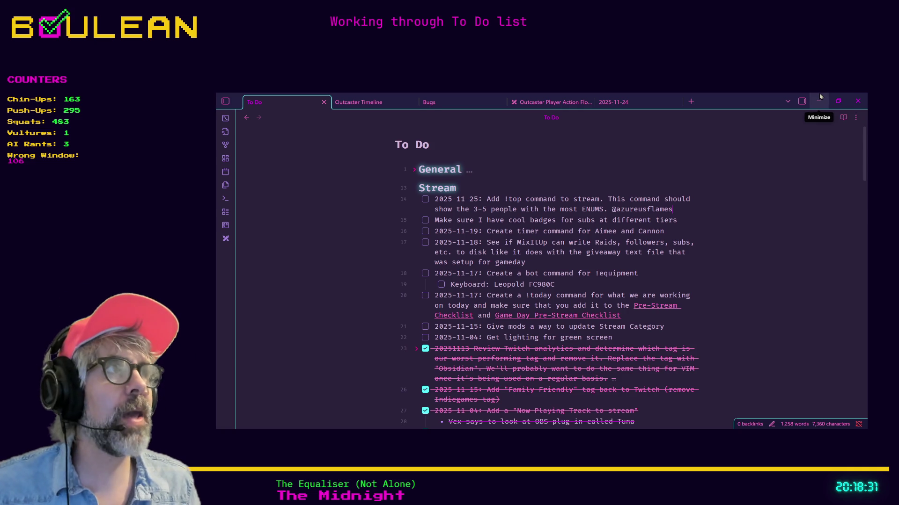
Minimize Obsidian and return to Godot's script editor at line 115.
click(819, 98)
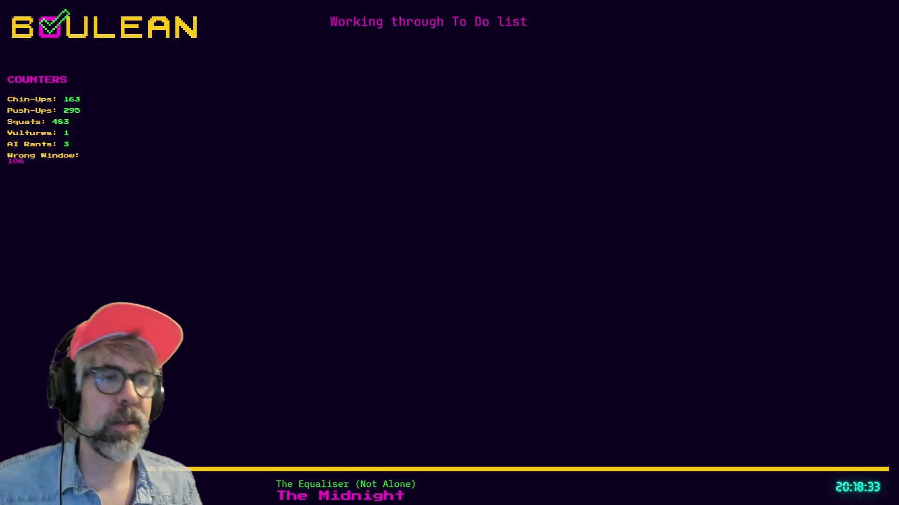
key(alt+Tab)
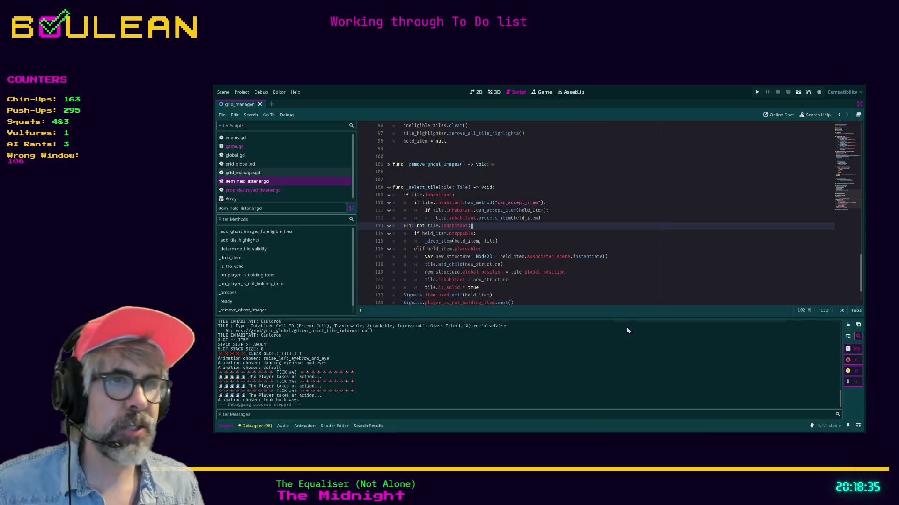
click(585, 241)
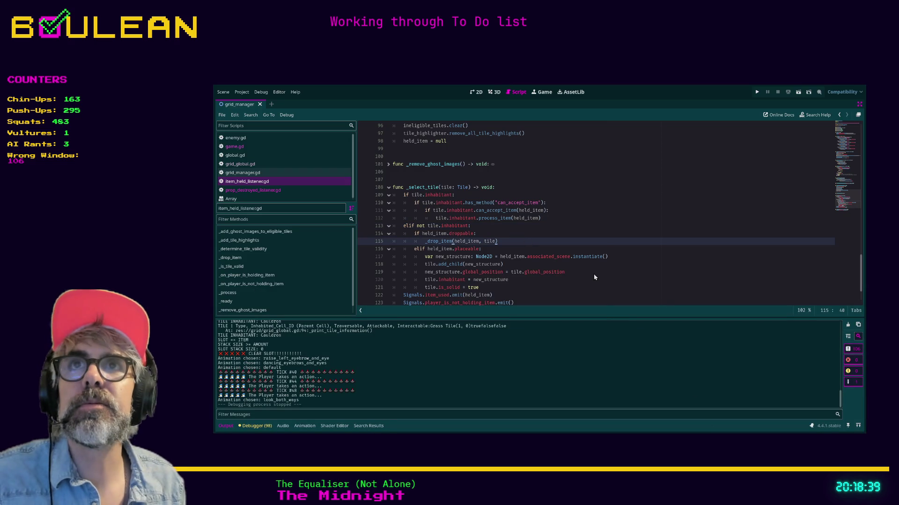
Search the project for grid_manager and open the item_held_listener.gd line 7 match.
key(ctrl+shift+f)
key(Return)
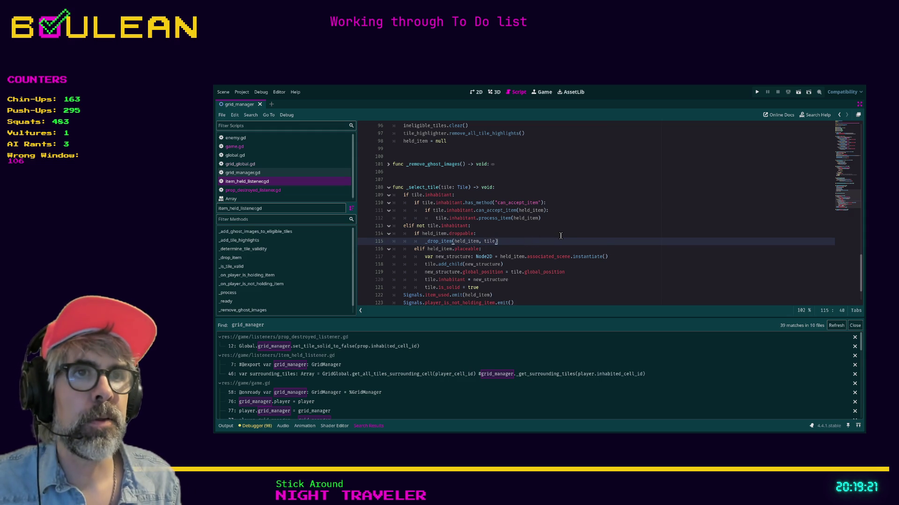
scroll(560, 235, down, 2)
click(620, 265)
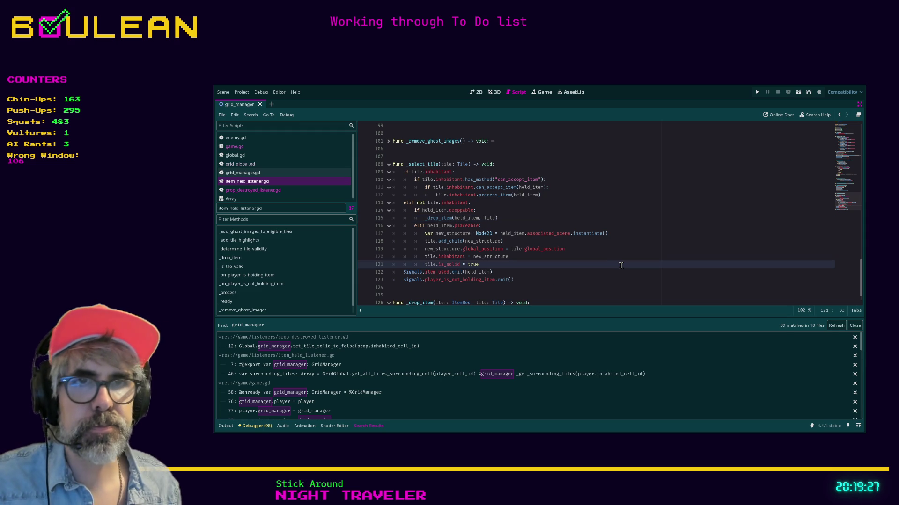
click(369, 365)
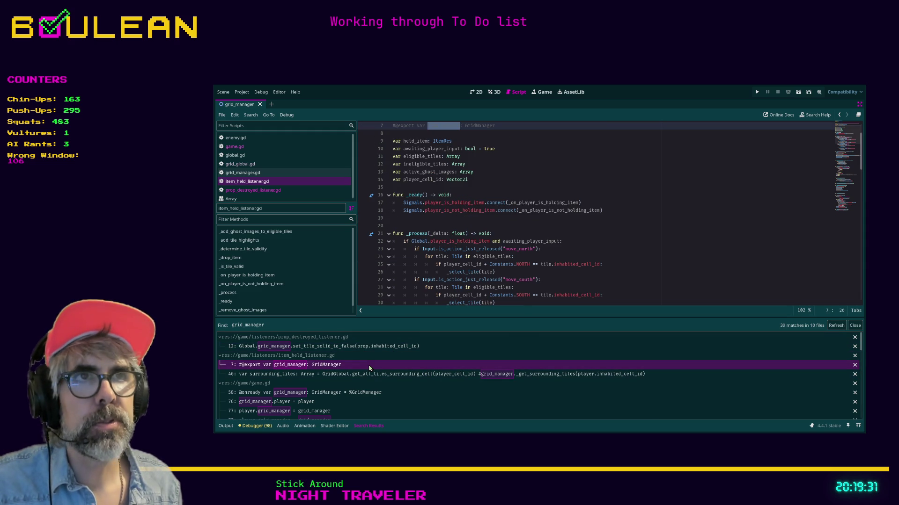
Jump through the line 46 match to game.gd line 58's onready GridManager declaration.
click(369, 374)
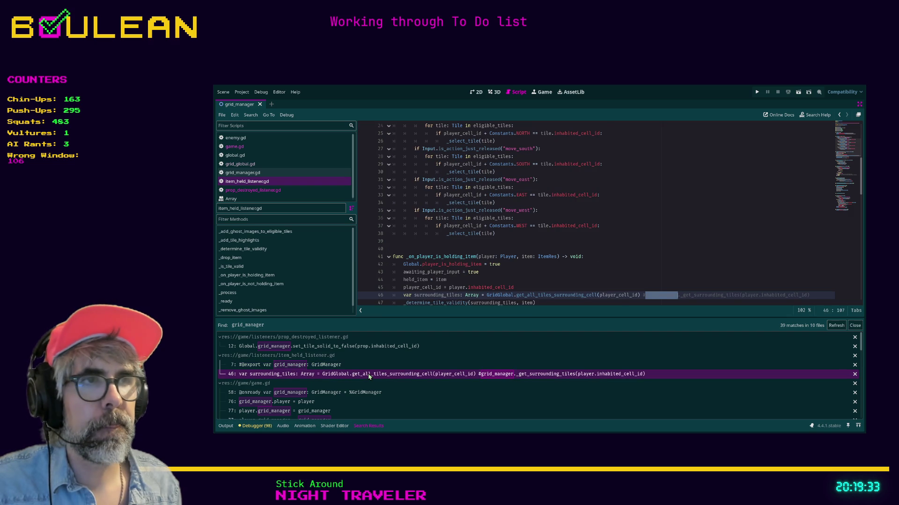
scroll(394, 366, down, 1)
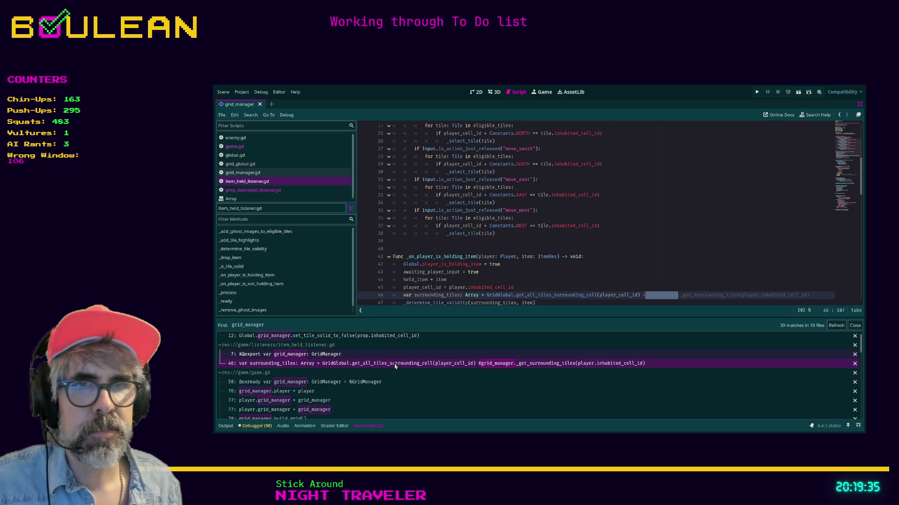
click(354, 383)
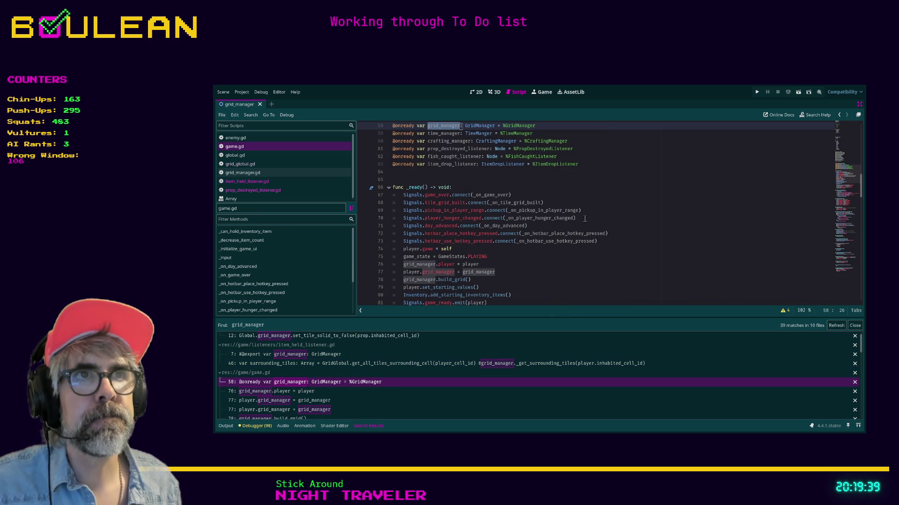
scroll(510, 242, down, 1)
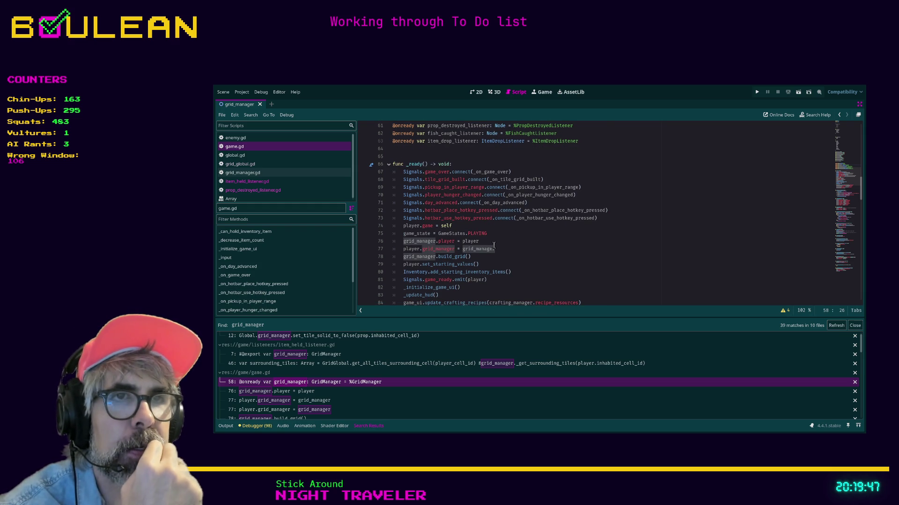
scroll(494, 246, up, 1)
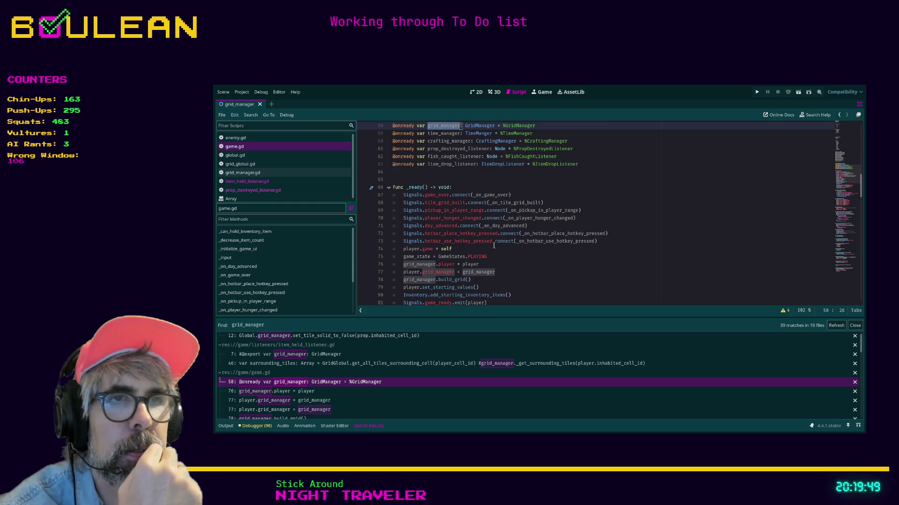
scroll(493, 245, down, 1)
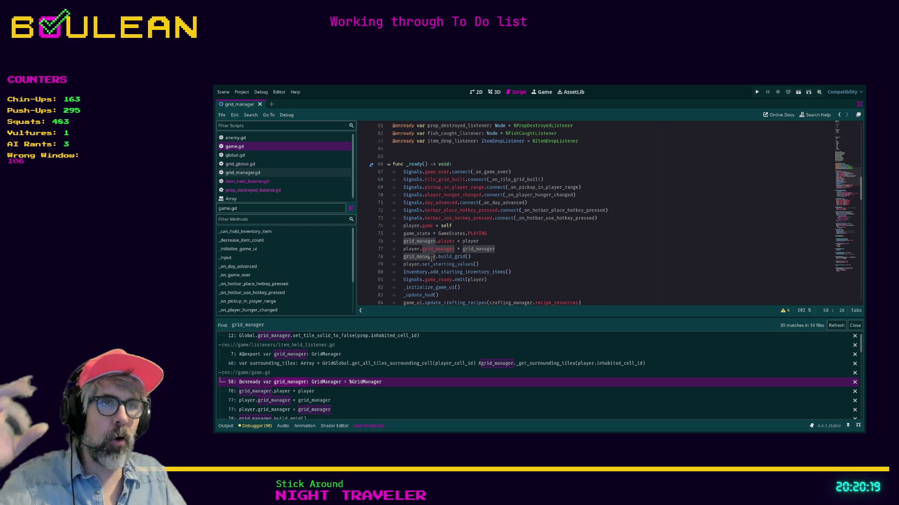
Add '#TODO THIS IS TERRIBLE! 2025-11-25' on line 77 and '#TODO SO BAD 2025-11-25' on line 76.
click(499, 252)
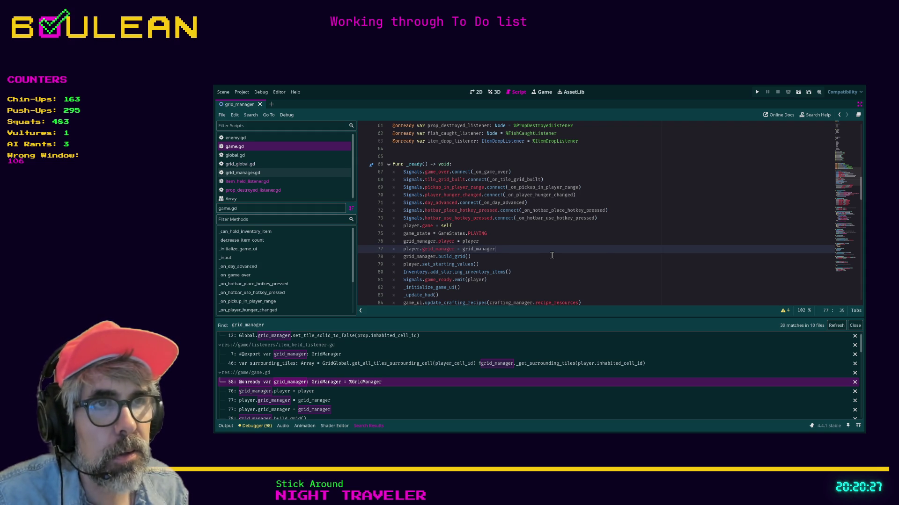
text(#TODO THIS IS TERRIBL)
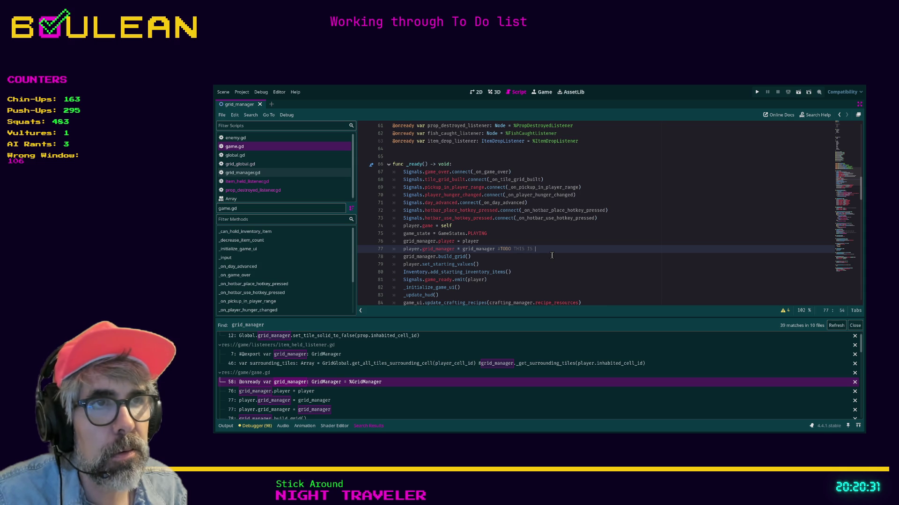
text(E! 2025-)
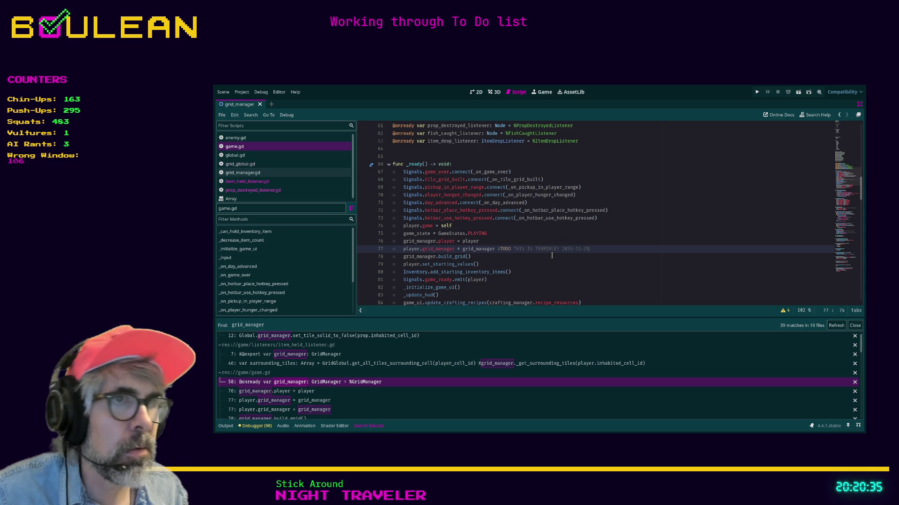
text(11-25)
key(Up)
text(#TODO SO BAD 2025-11-2)
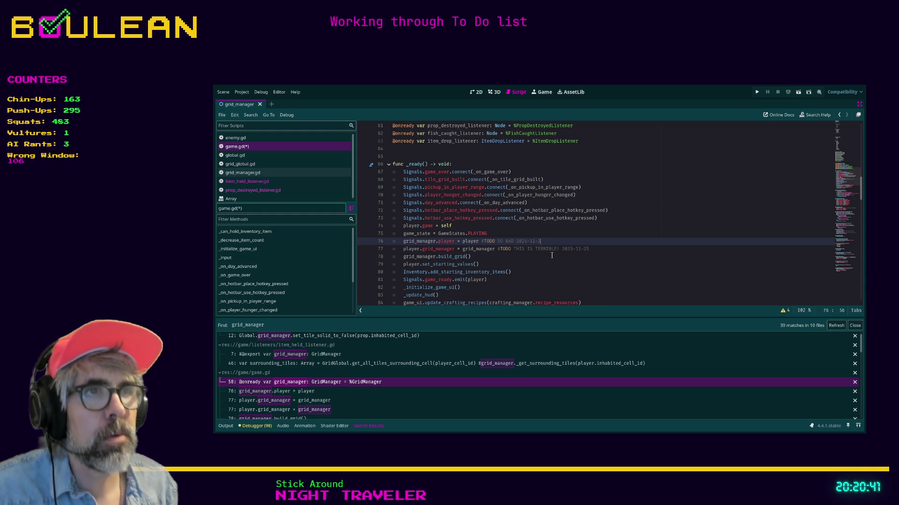
text(5)
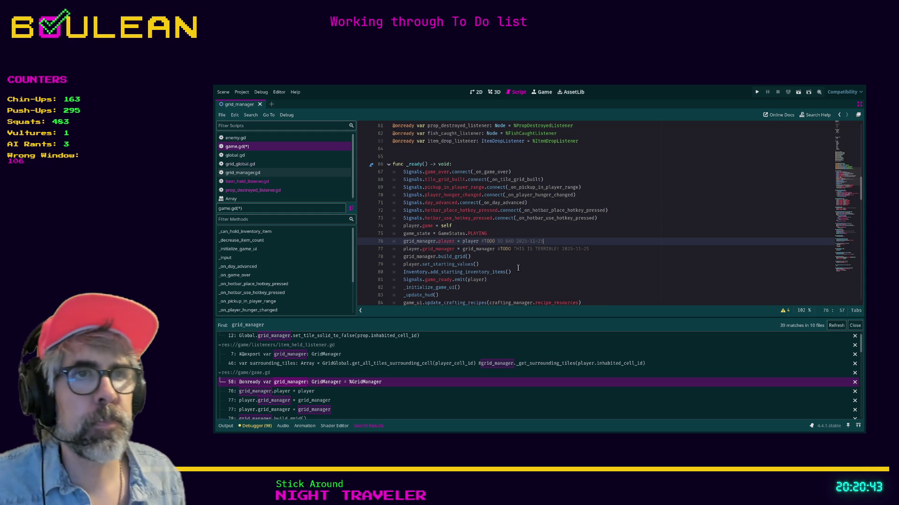
click(518, 268)
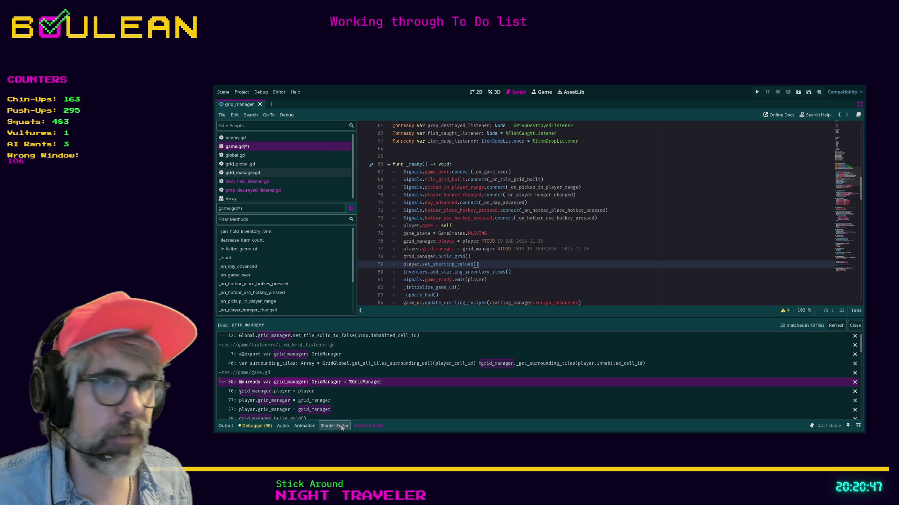
Step through the grid_manager matches on lines 76, 77, 78 and 85, enlarging the Search Results panel.
click(310, 392)
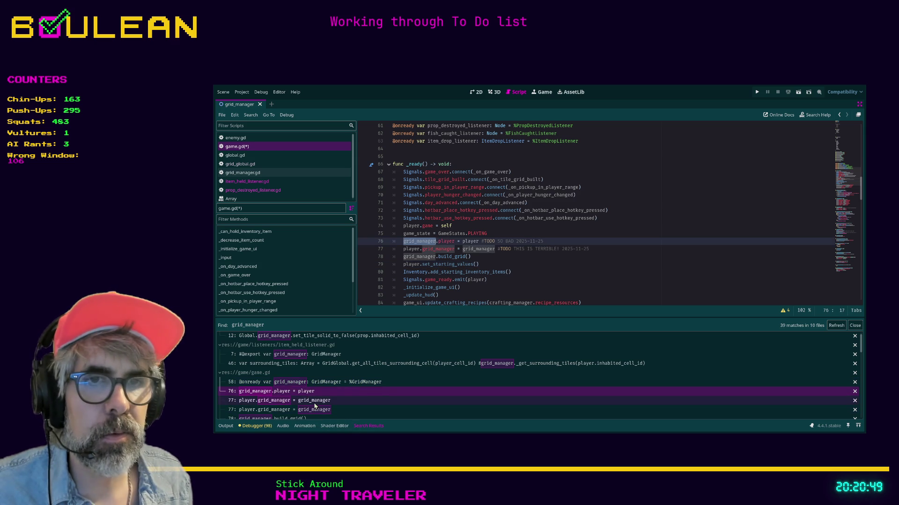
click(314, 401)
click(316, 410)
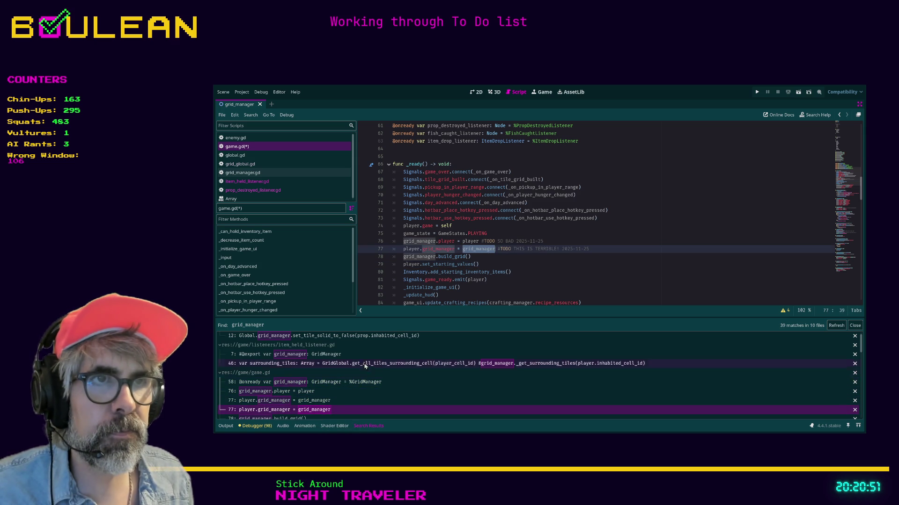
drag(400, 319, 400, 293)
click(305, 393)
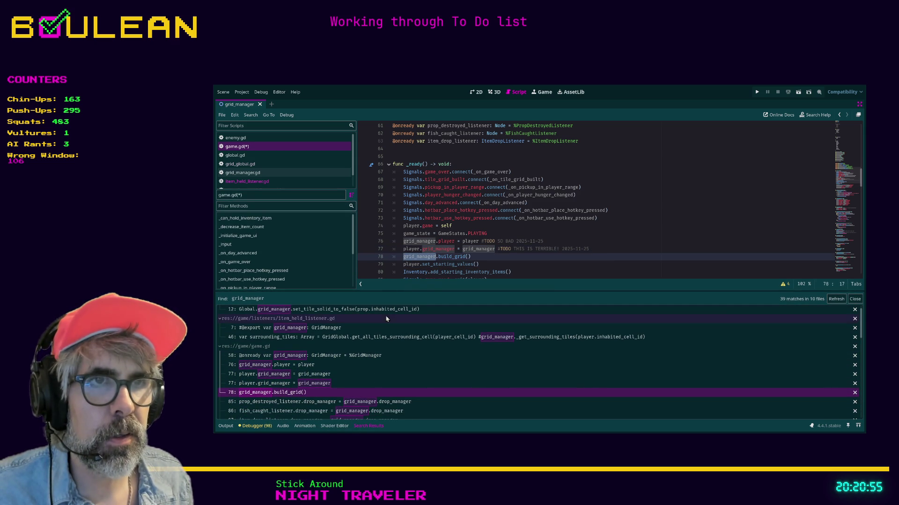
click(332, 404)
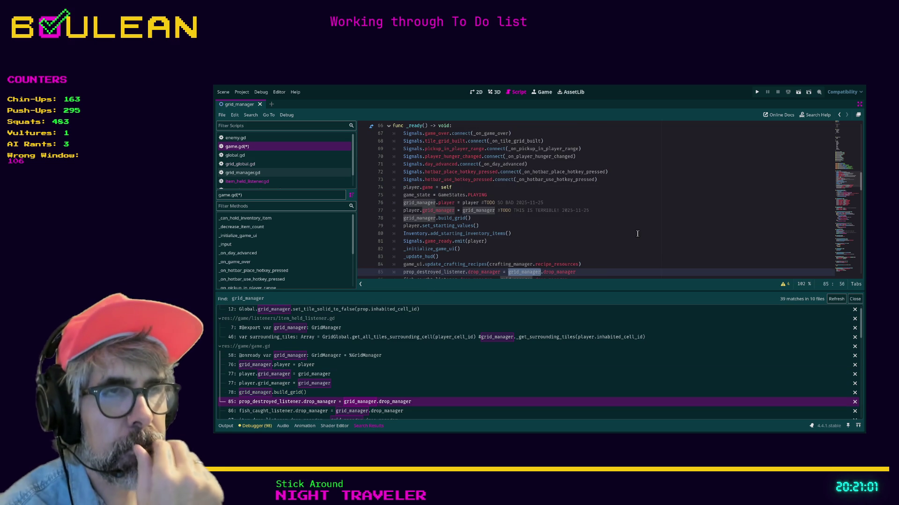
Scroll the results and jump to the line 178 grid_manager lookup in _position_player.
scroll(636, 233, down, 1)
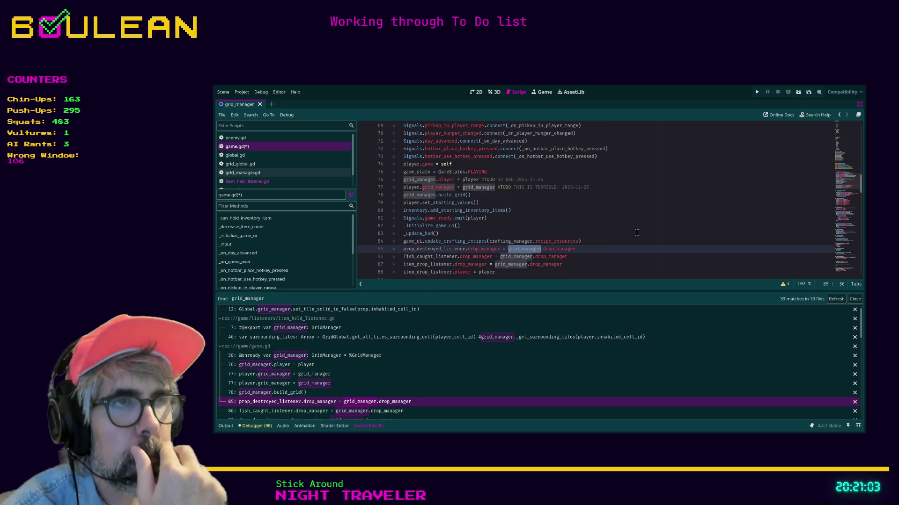
scroll(637, 232, down, 1)
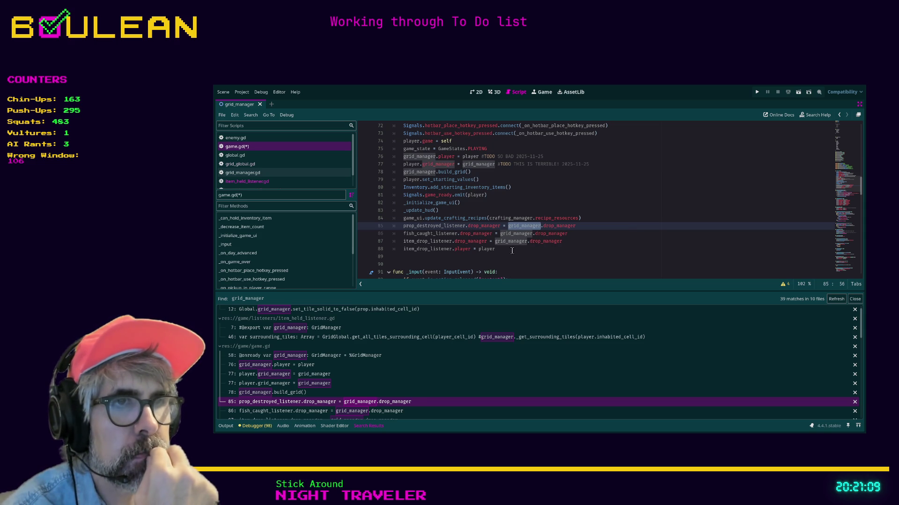
scroll(379, 398, down, 2)
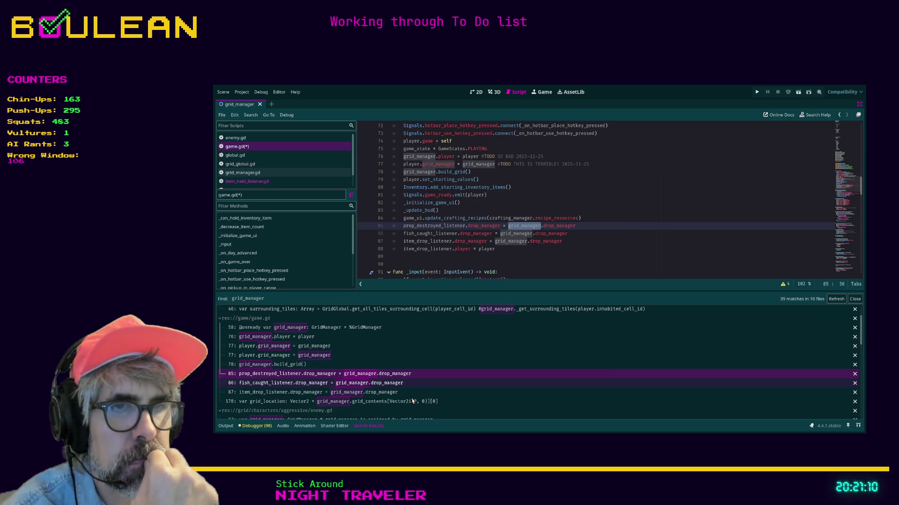
click(385, 403)
scroll(550, 250, down, 3)
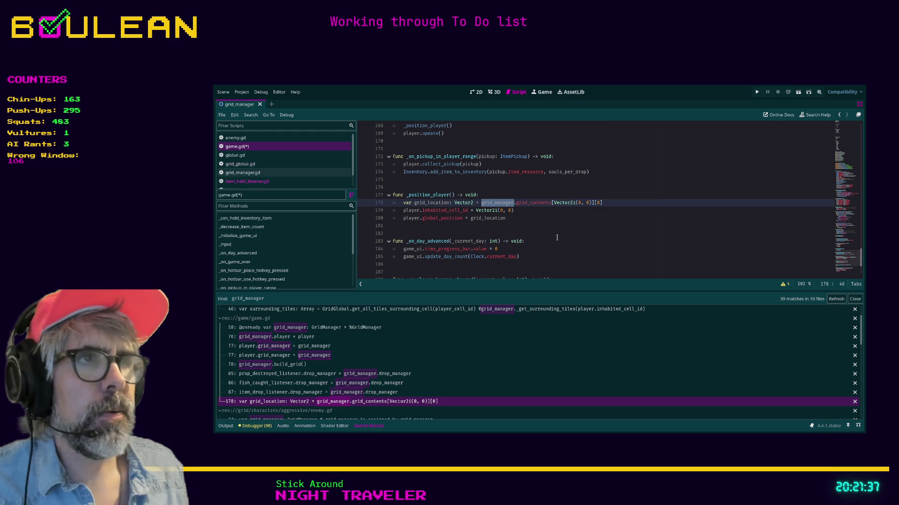
Add '## Positioning the player at cell (0, 0) regardless of grid size' above _position_player and save.
click(479, 203)
click(447, 187)
text(# Positioning pl)
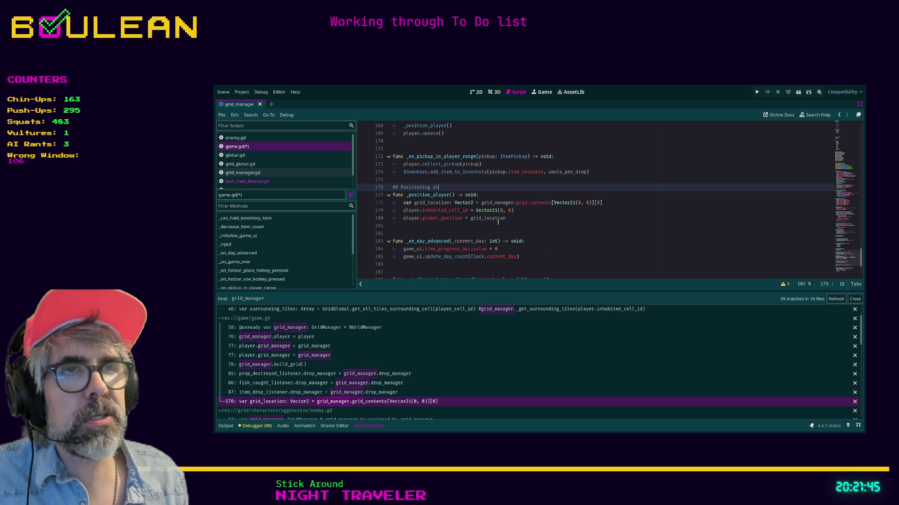
key(BackSpace)
key(BackSpace)
text(the player )
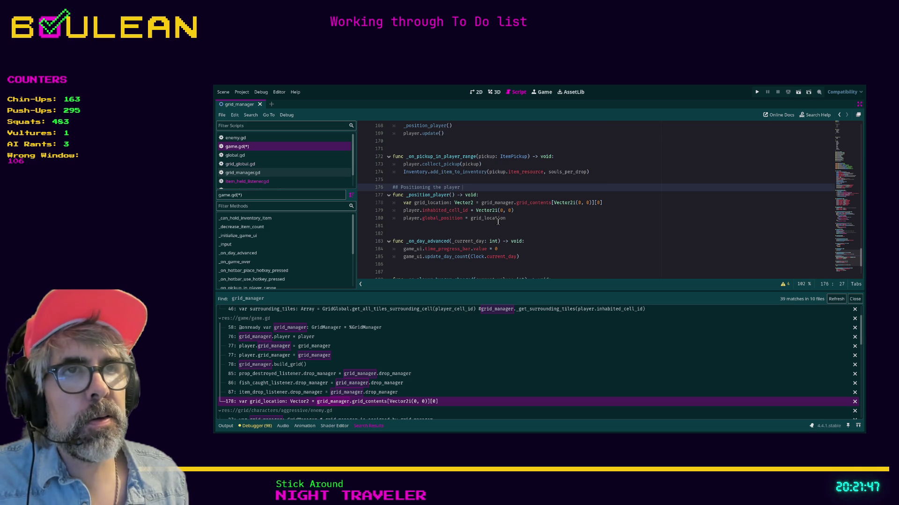
text(at cell (0, 0))
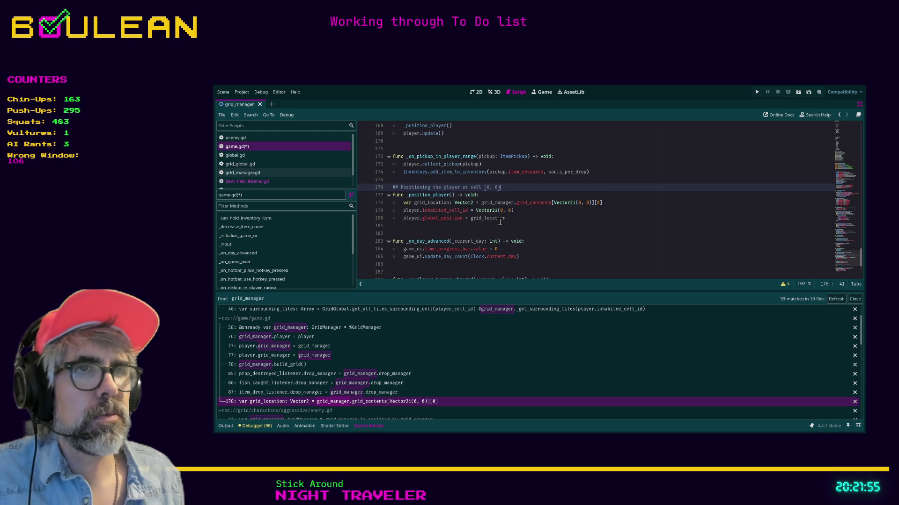
click(530, 210)
key(Up)
key(Up)
key(Up)
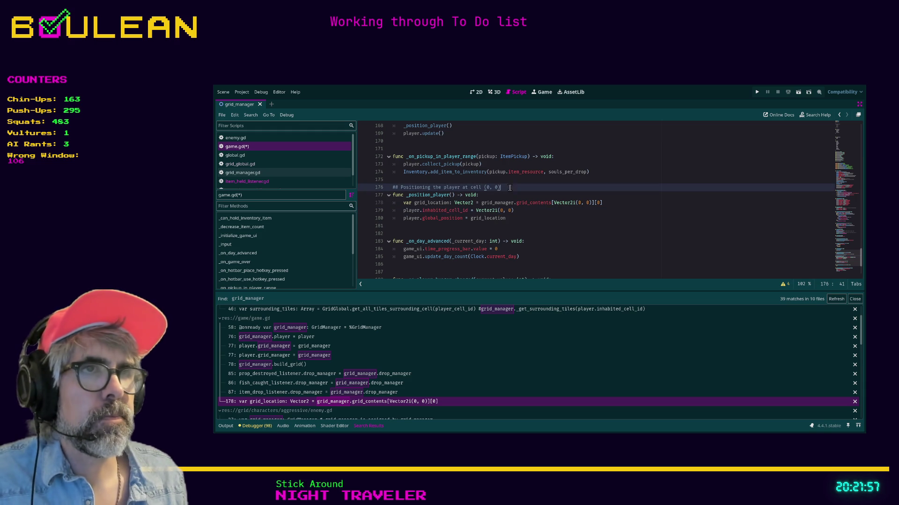
text( regardles)
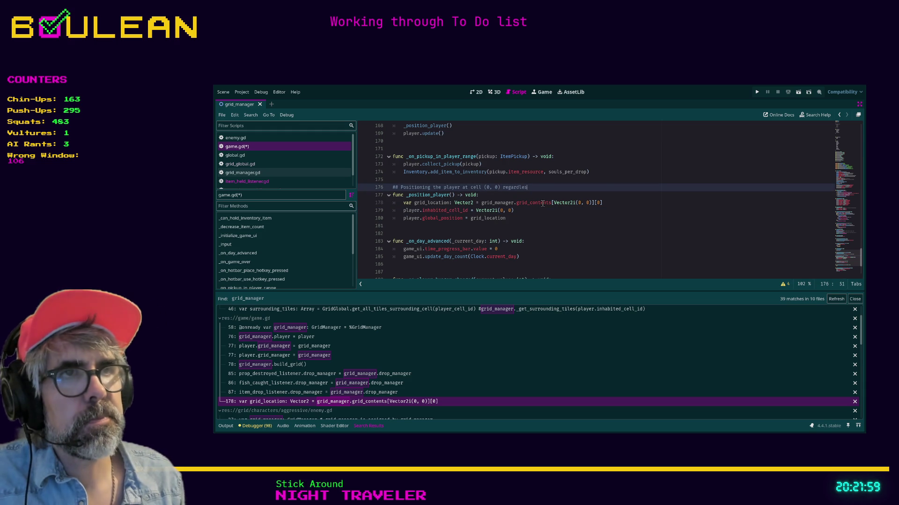
text(s of grid size)
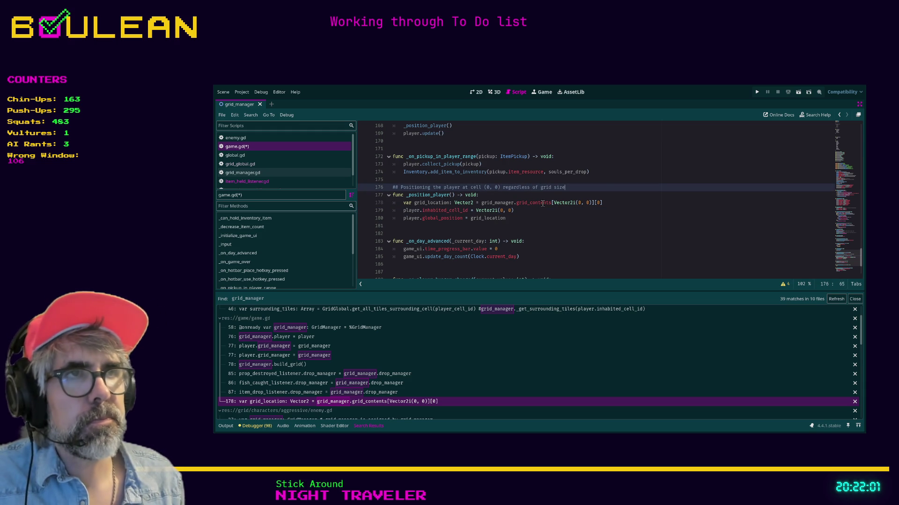
key(ctrl+s)
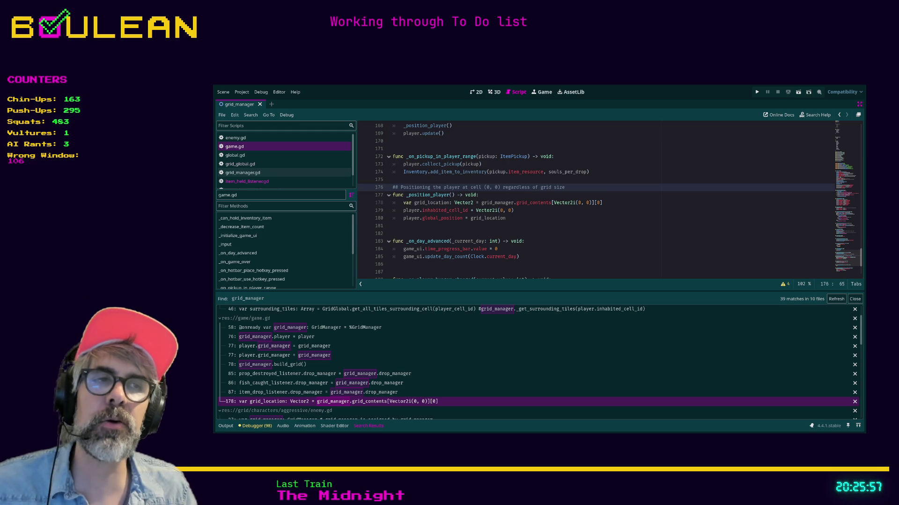
click(431, 241)
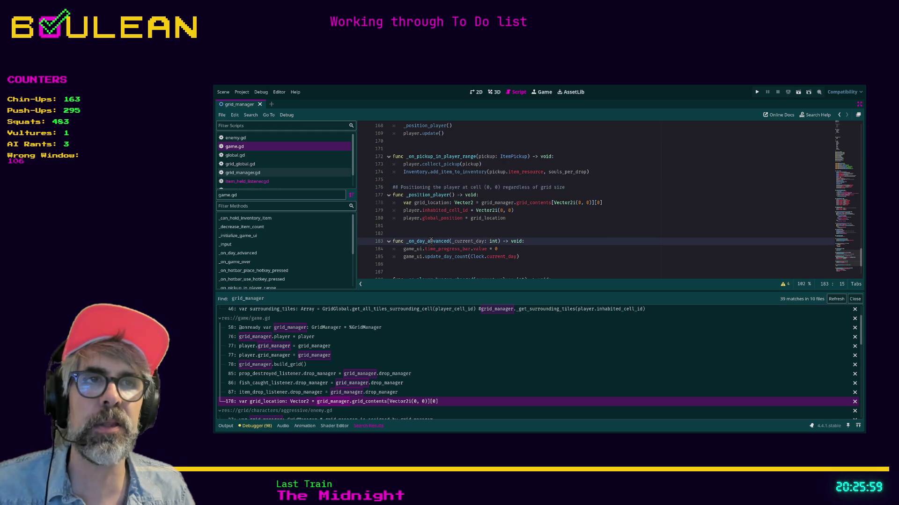
click(426, 233)
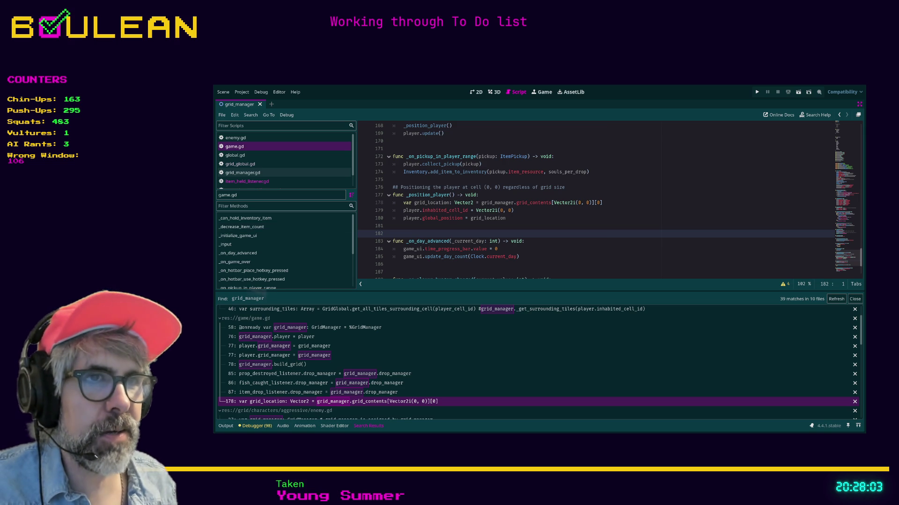
click(434, 265)
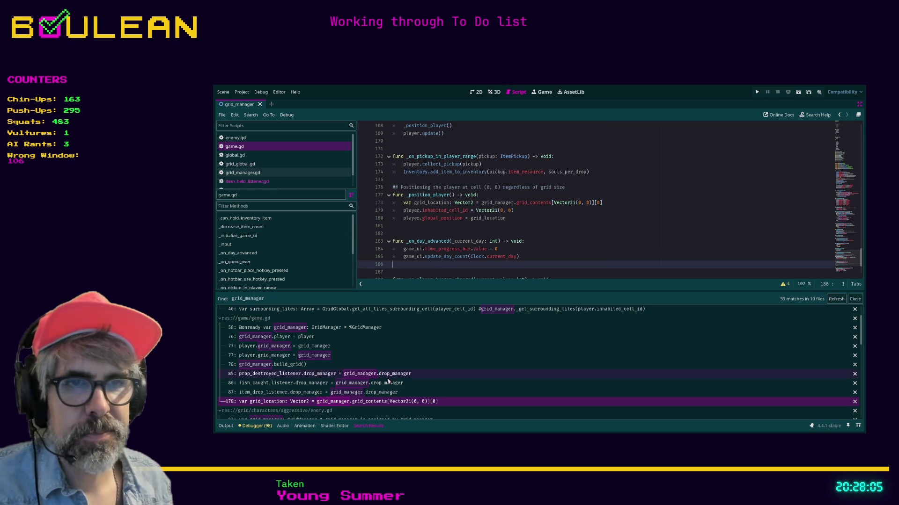
scroll(454, 362, down, 1)
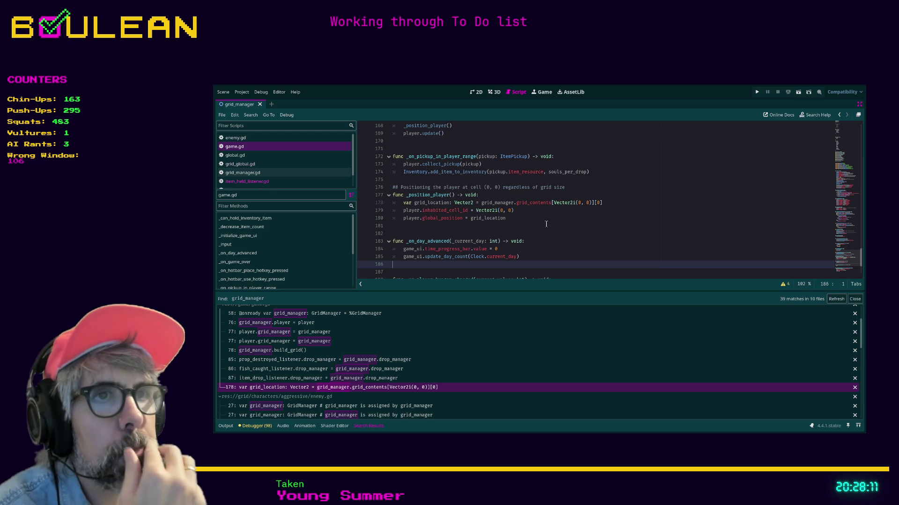
scroll(545, 224, up, 1)
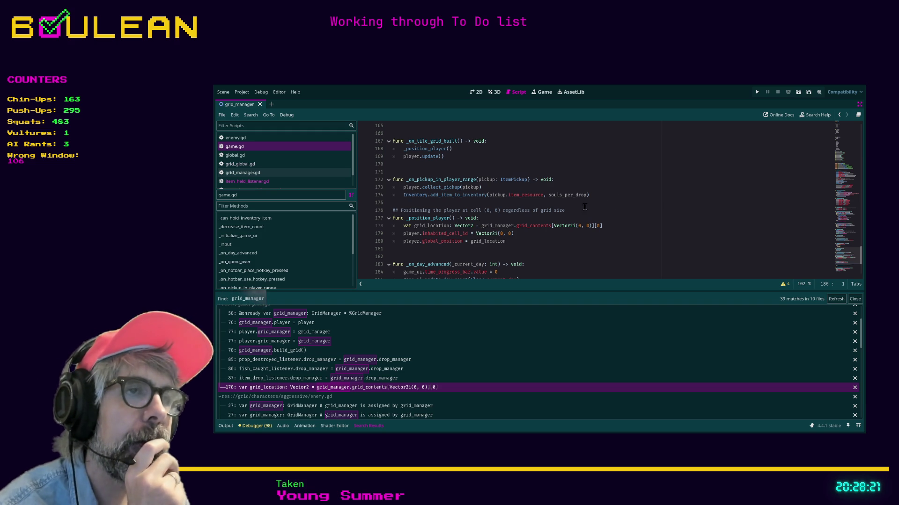
Inspect grid_contents' definition in grid_manager.gd, then return to game.gd's line 87 grid_manager reference.
ctrl+click(524, 225)
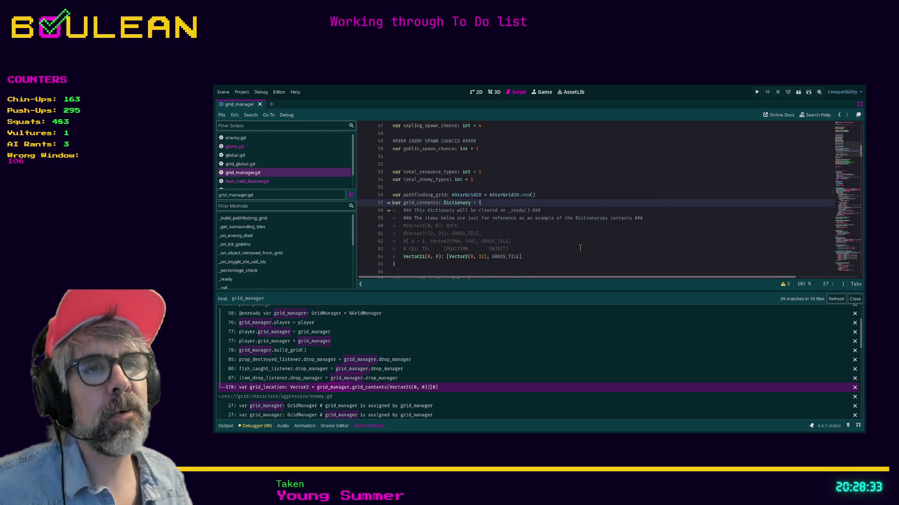
scroll(580, 247, down, 4)
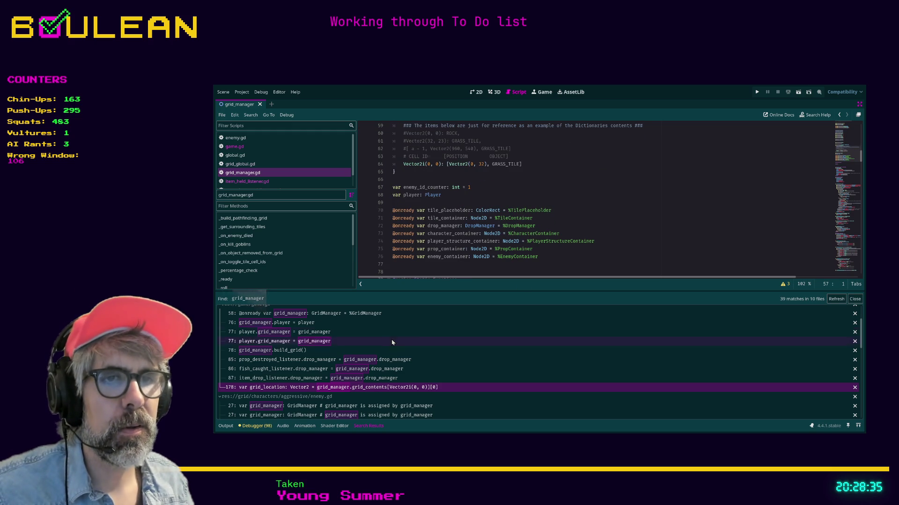
scroll(486, 250, up, 1)
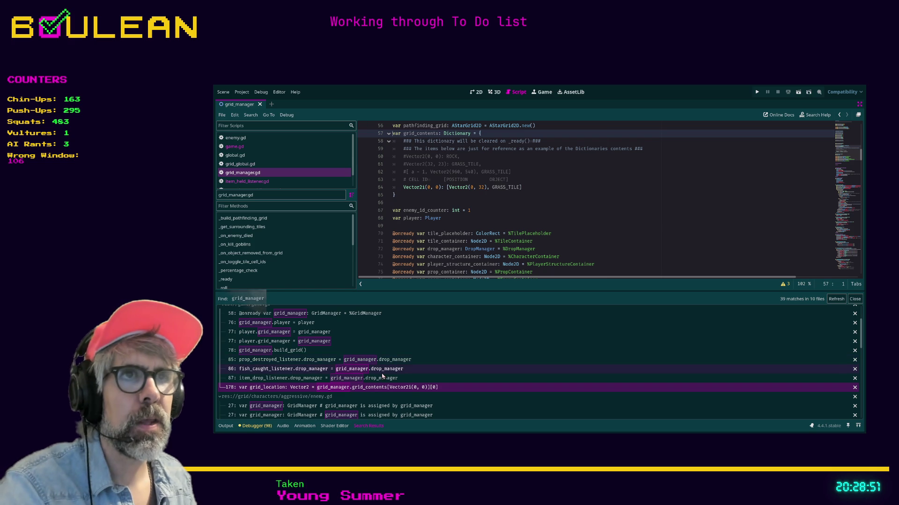
scroll(450, 256, up, 1)
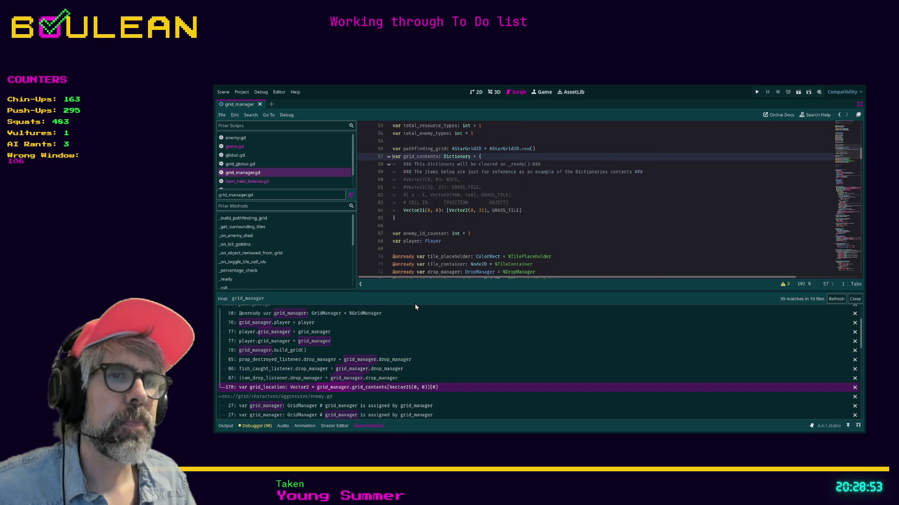
click(372, 387)
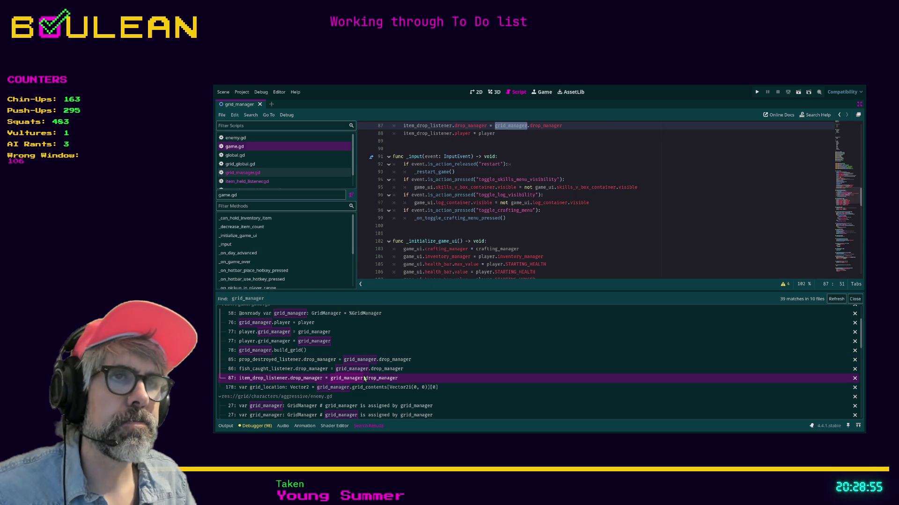
Jump from grid_contents in game.gd to its dictionary definition near line 57 of grid_manager.gd.
scroll(430, 219, down, 2)
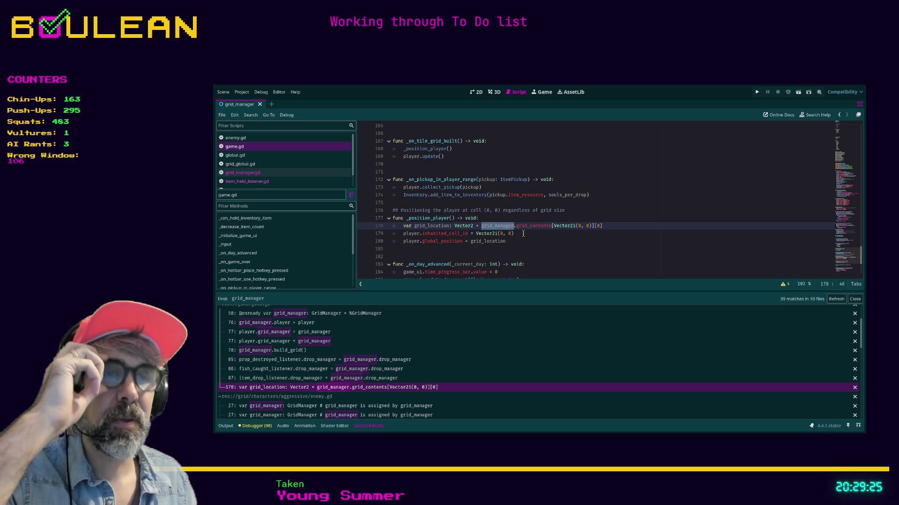
click(270, 175)
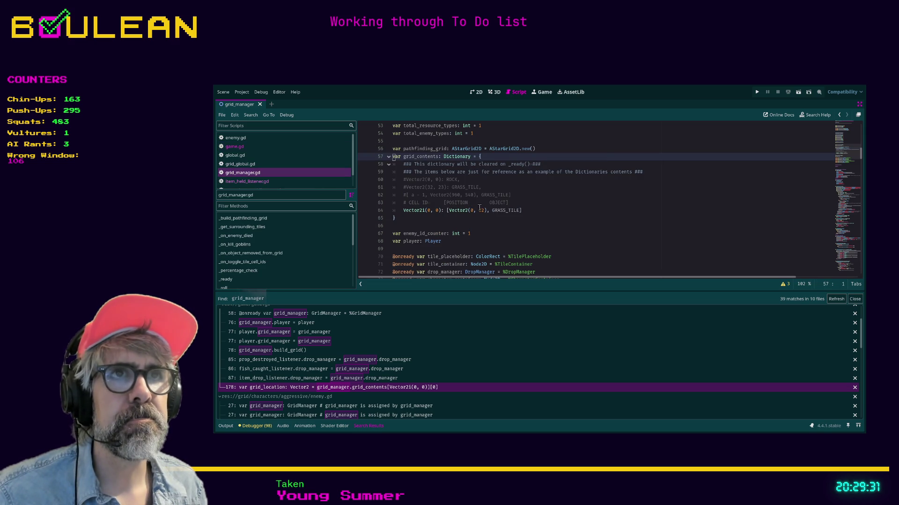
scroll(479, 207, down, 3)
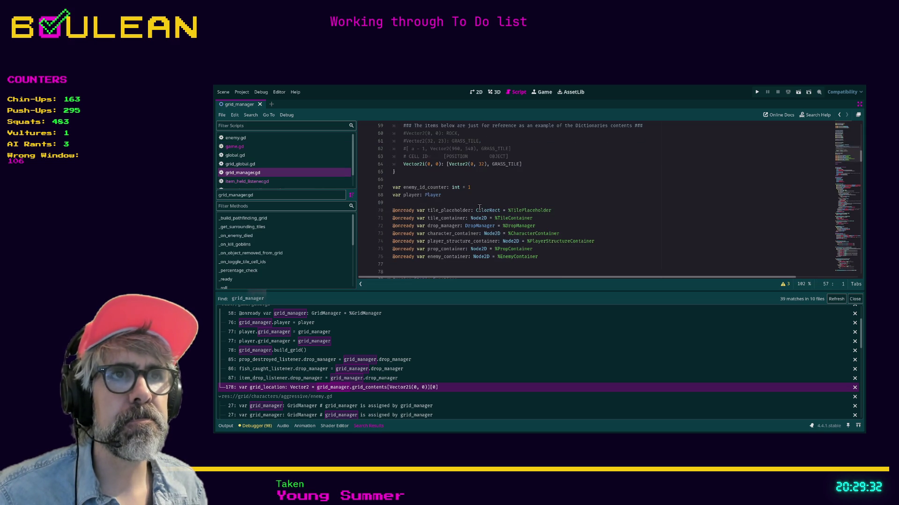
Open grid_global.gd and insert blank lines after line 41, below get_all_tiles_surrounding_tile.
click(260, 164)
scroll(505, 222, down, 1)
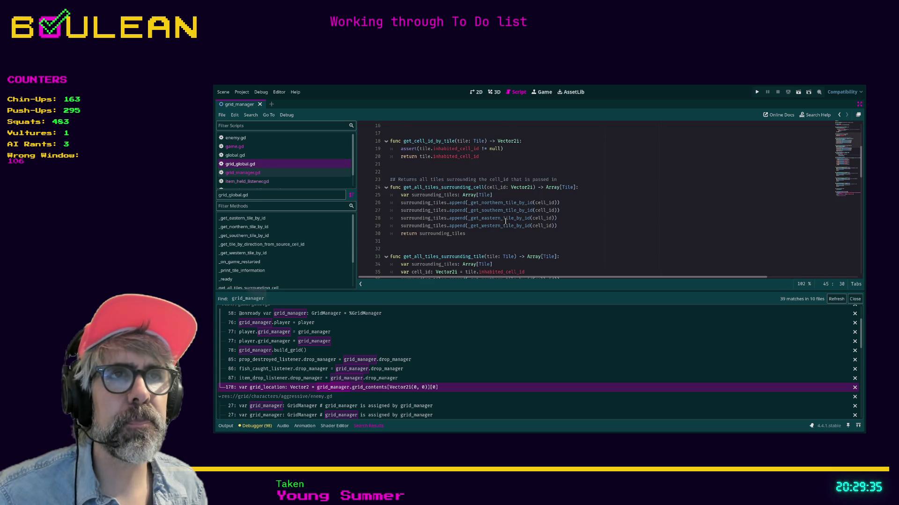
scroll(505, 222, down, 2)
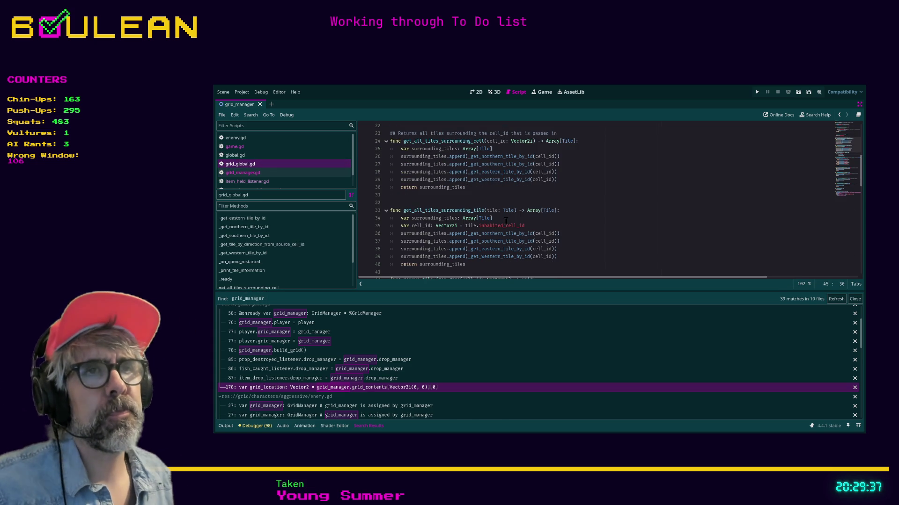
scroll(505, 221, down, 1)
click(431, 248)
key(Return)
key(Return)
key(Return)
scroll(554, 243, down, 3)
key(Up)
key(Up)
key(Up)
Write 'func get_tile_position_from_cell_id(cell_id: Vector2i) -> Vector2:' on line 42 with an indented body line.
text(func get)
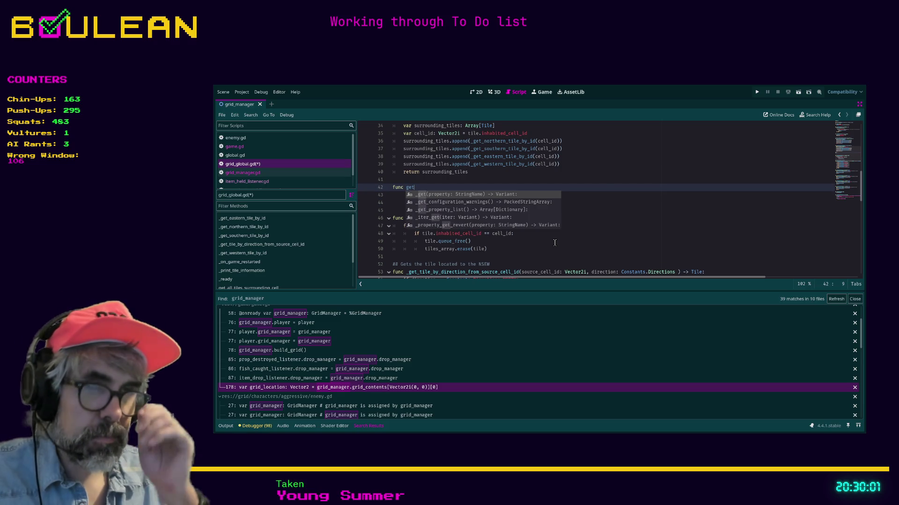
text(_tile)
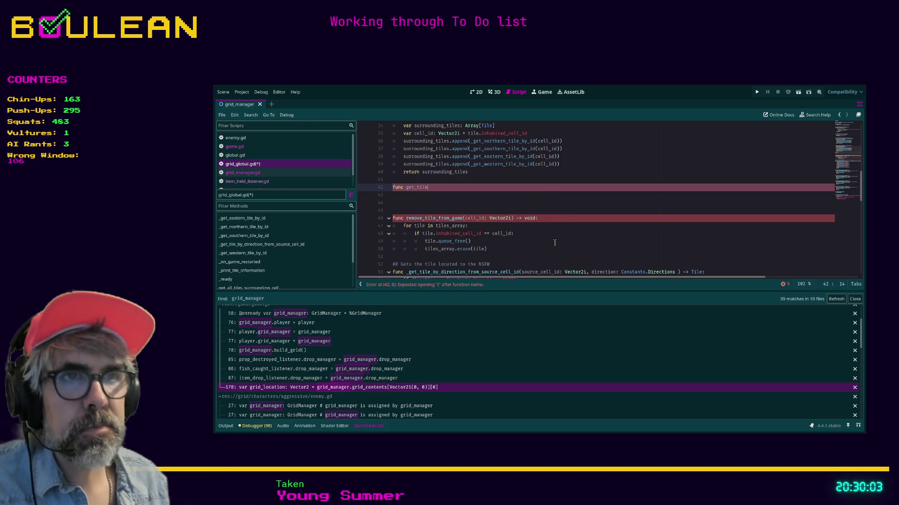
text(_position)
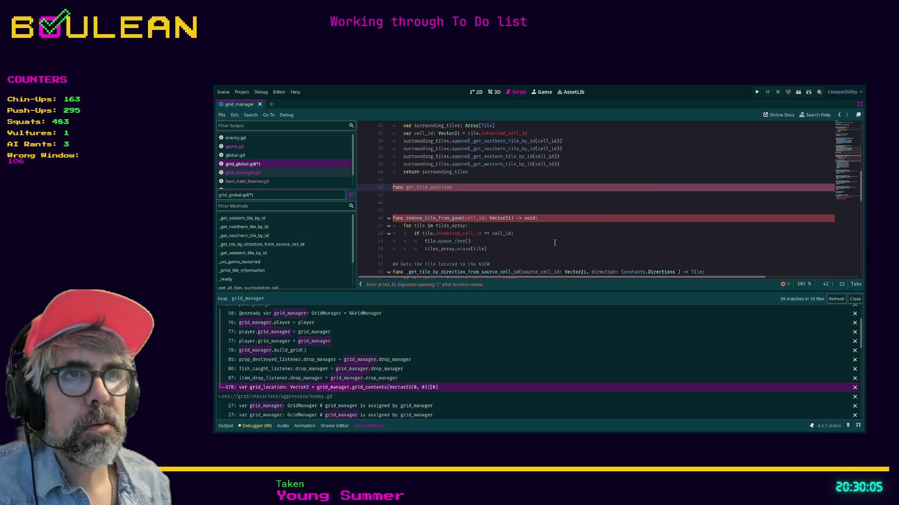
text(_from_cell_id)
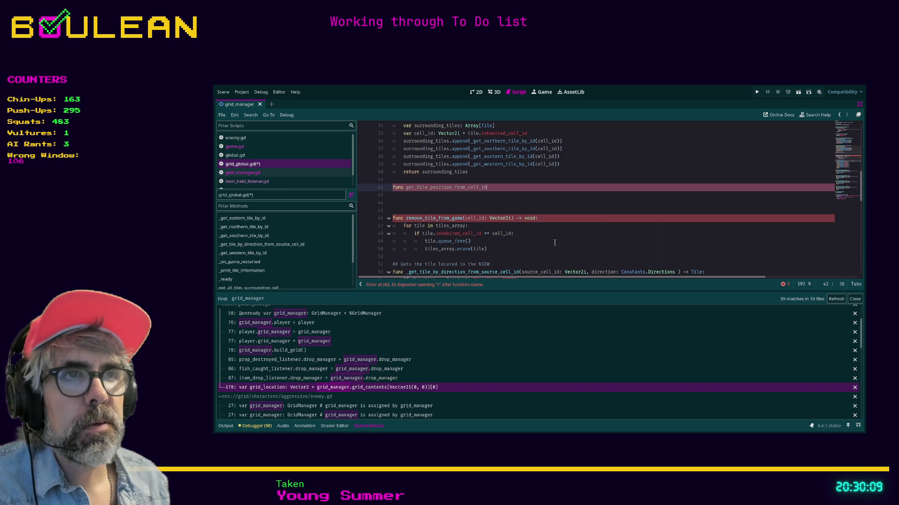
text((cell_)
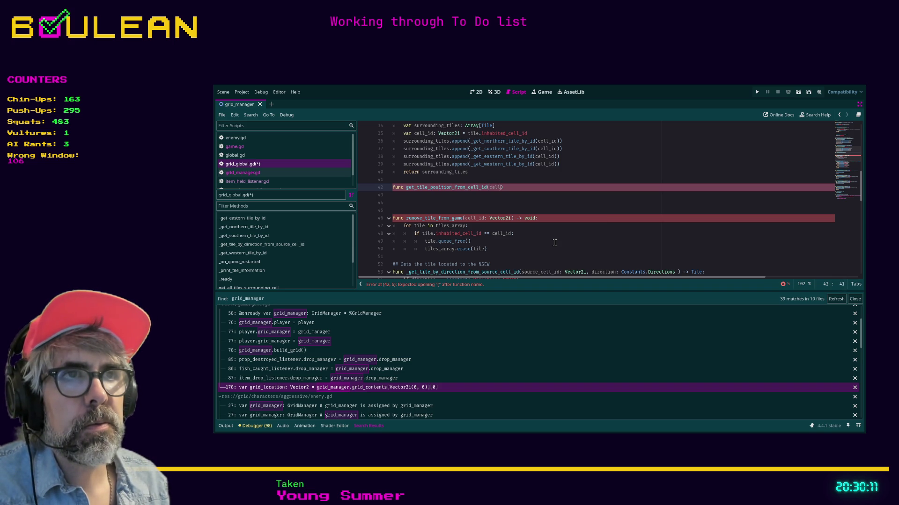
text(id: Vector)
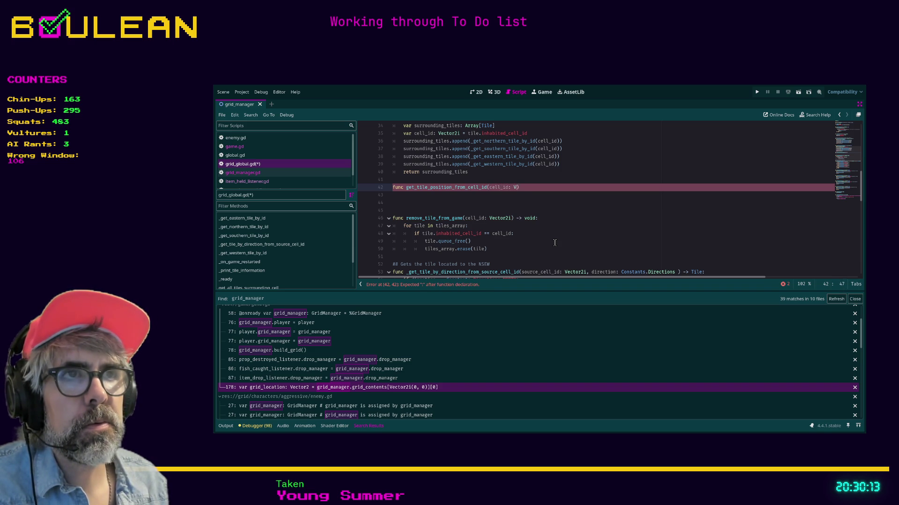
text(2i)
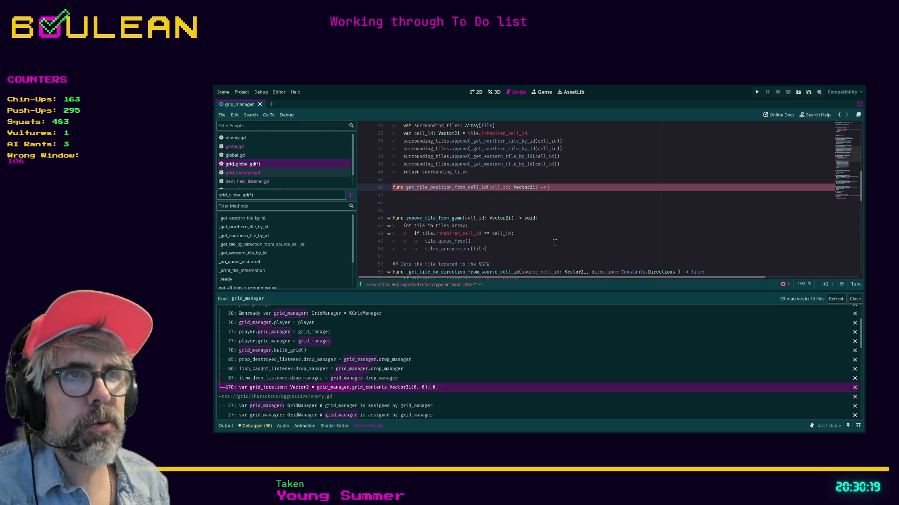
text(Vector2:)
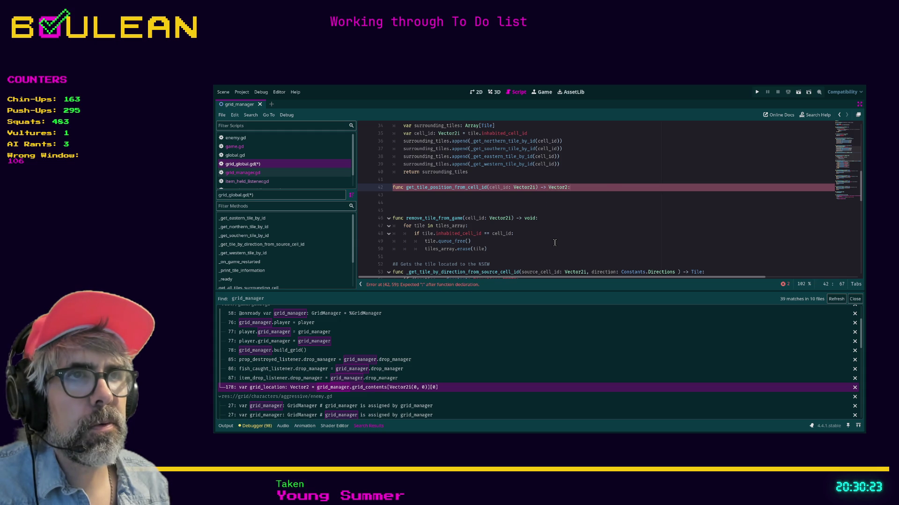
key(Return)
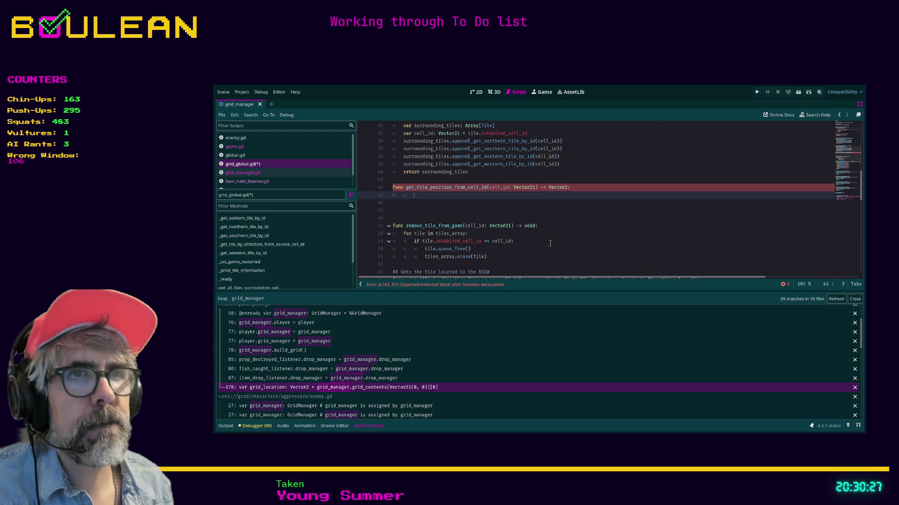
scroll(550, 243, up, 1)
scroll(549, 243, up, 2)
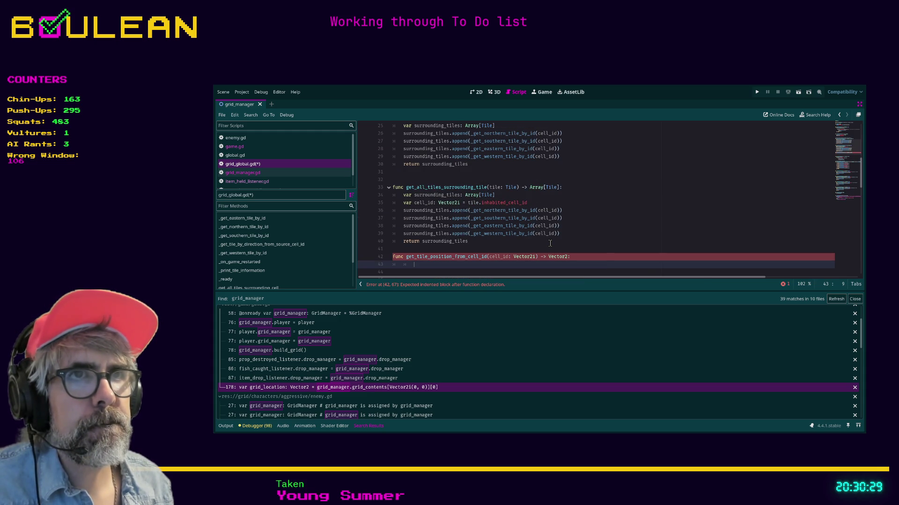
scroll(550, 243, down, 2)
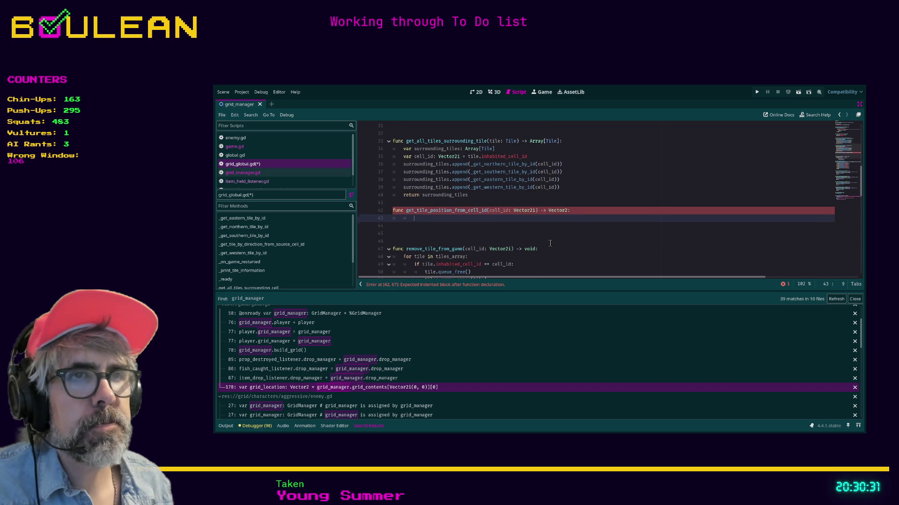
Write 'var tile: tile = get_tile_by_cell_id(cell_id)' on line 43 using autocomplete.
text(ar tile: )
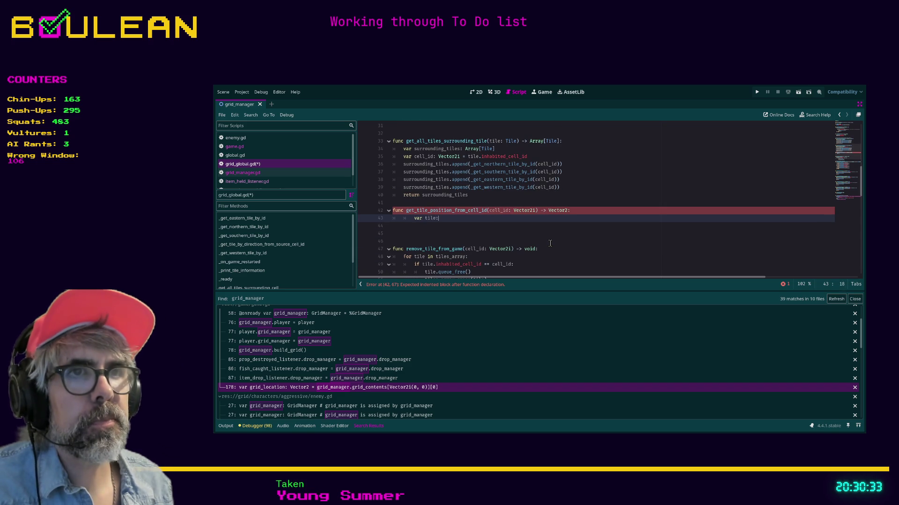
text(tile )
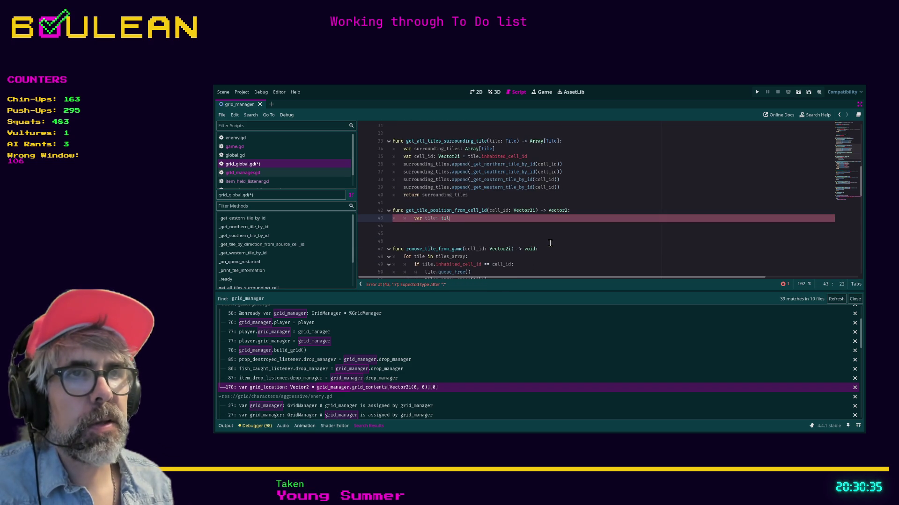
text(= get)
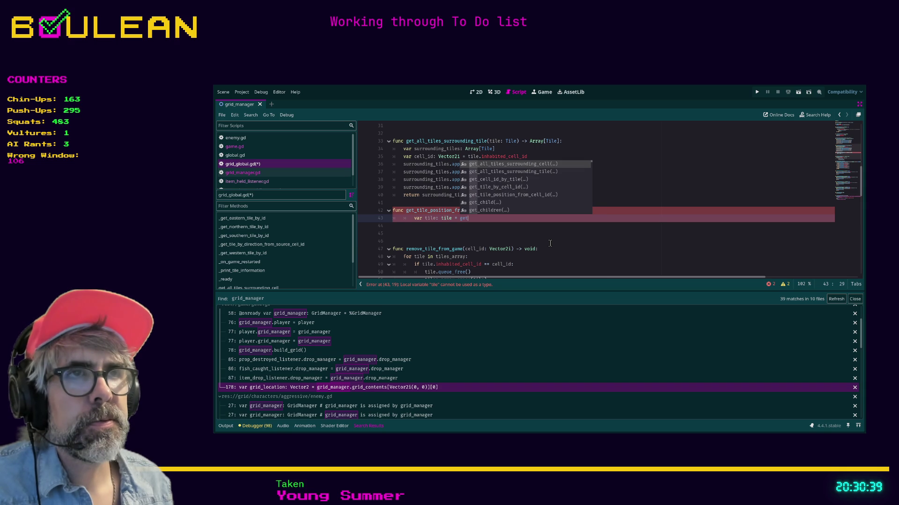
key(Down)
key(Down)
key(Down)
key(Return)
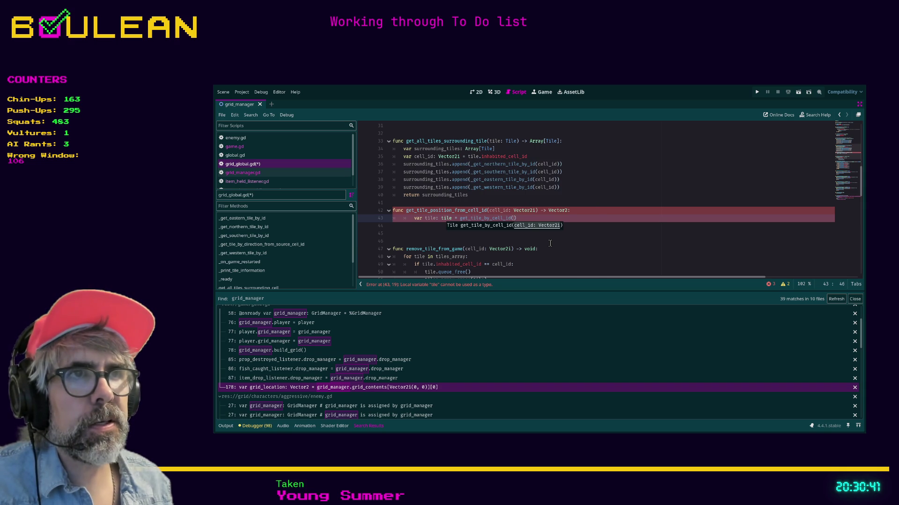
text(cell)
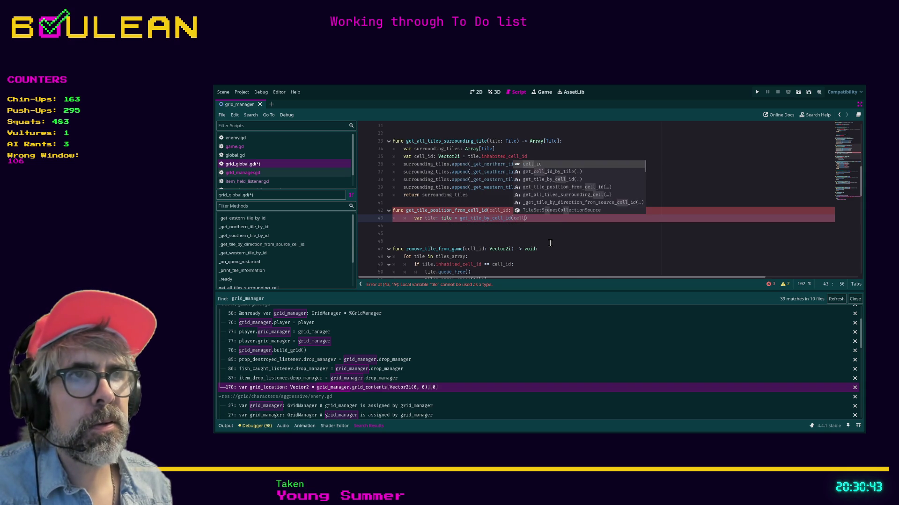
key(Return)
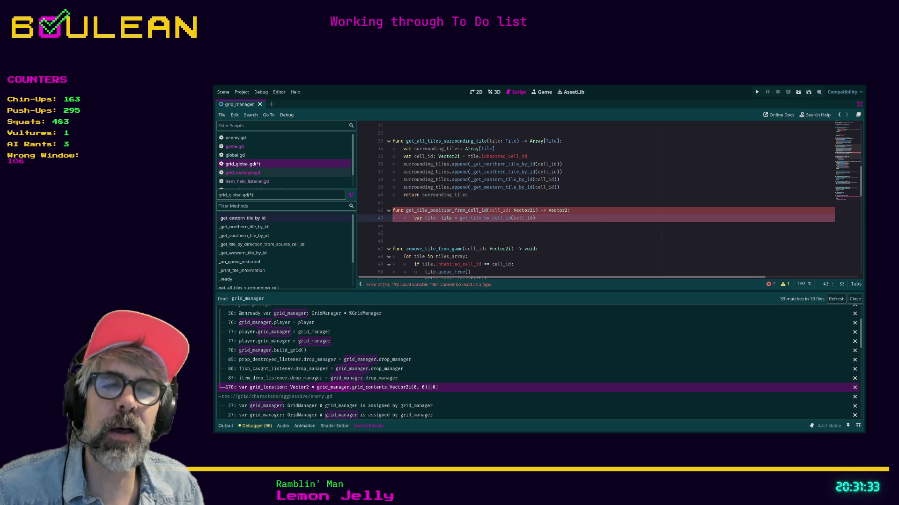
Add 'return tile.global_position' as line 44 of the function.
click(551, 217)
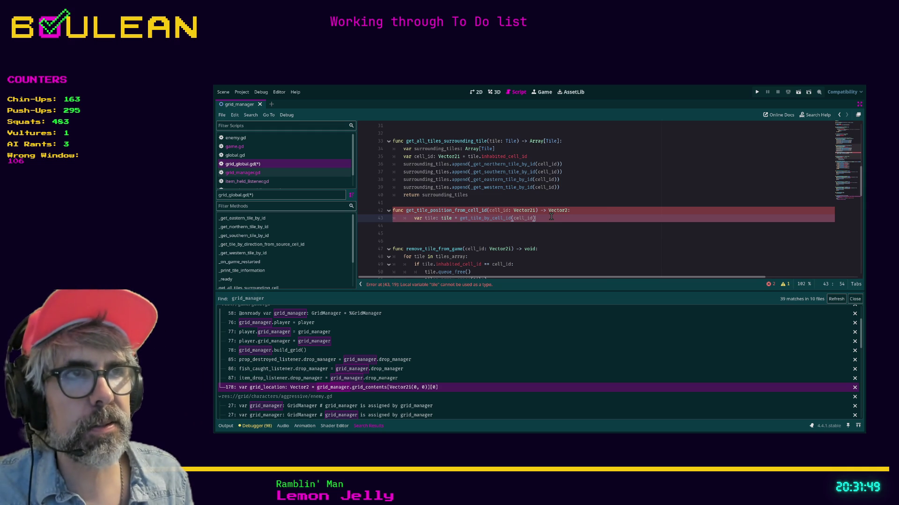
key(Return)
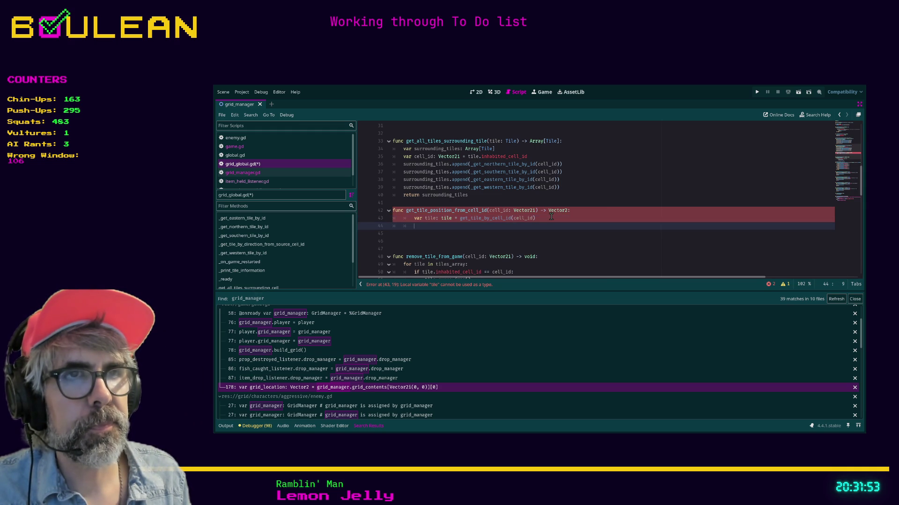
text(v)
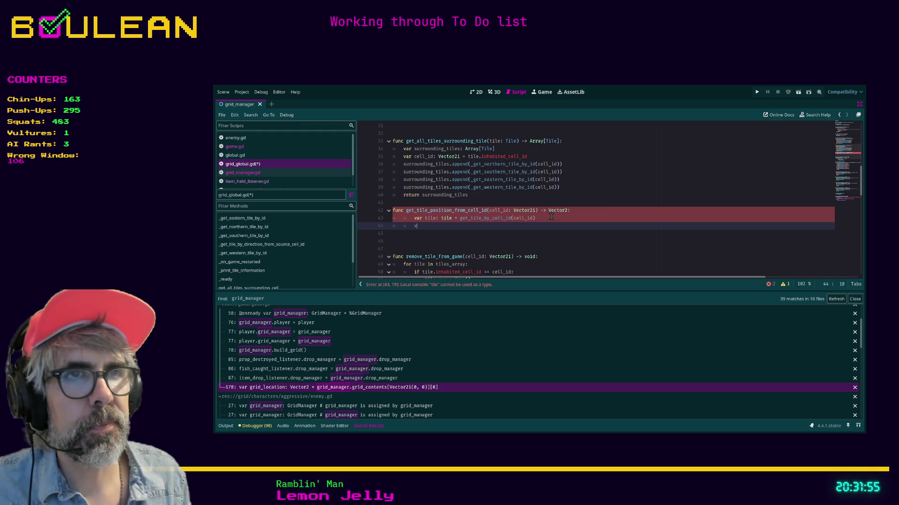
text(er ar t)
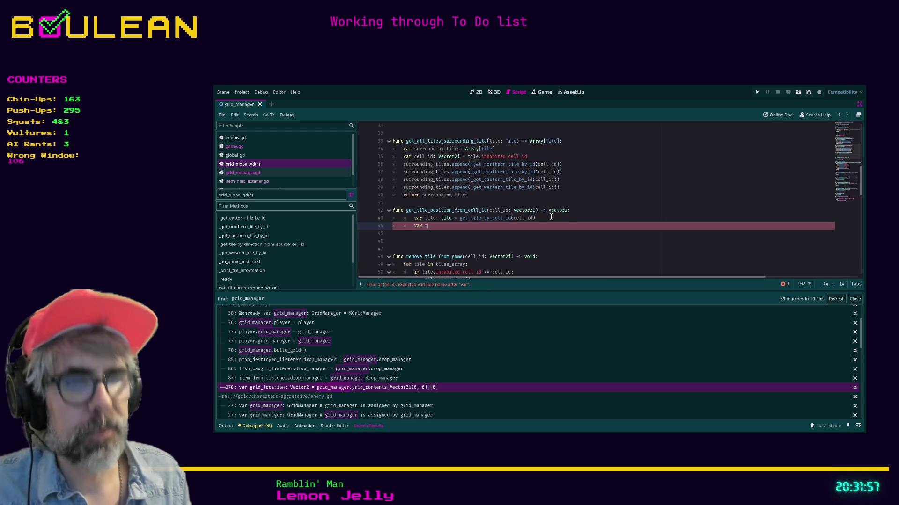
text(ile_)
text(position)
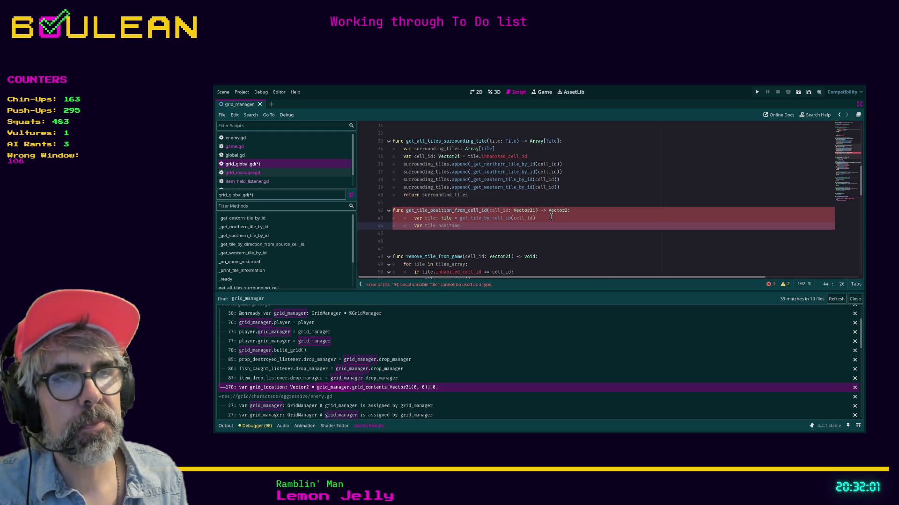
key(ctrl+BackSpace)
key(ctrl+BackSpace)
text(return tile.glob)
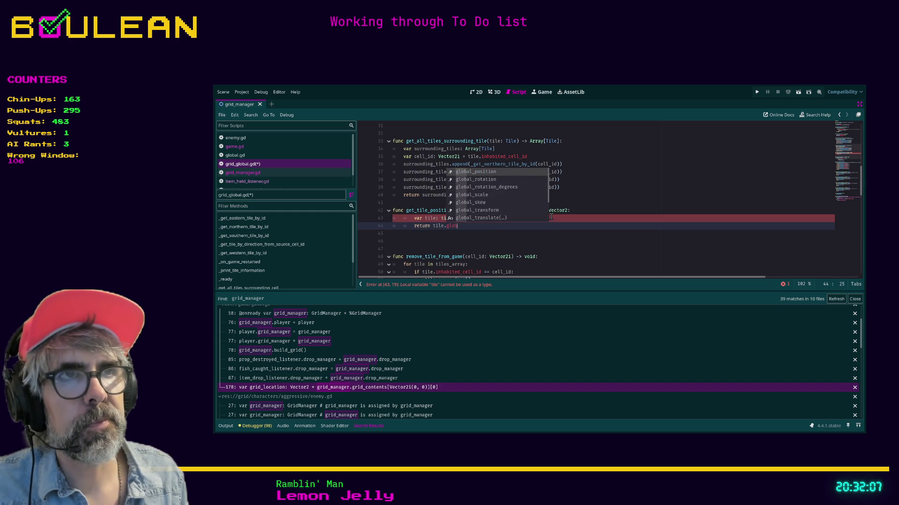
key(Return)
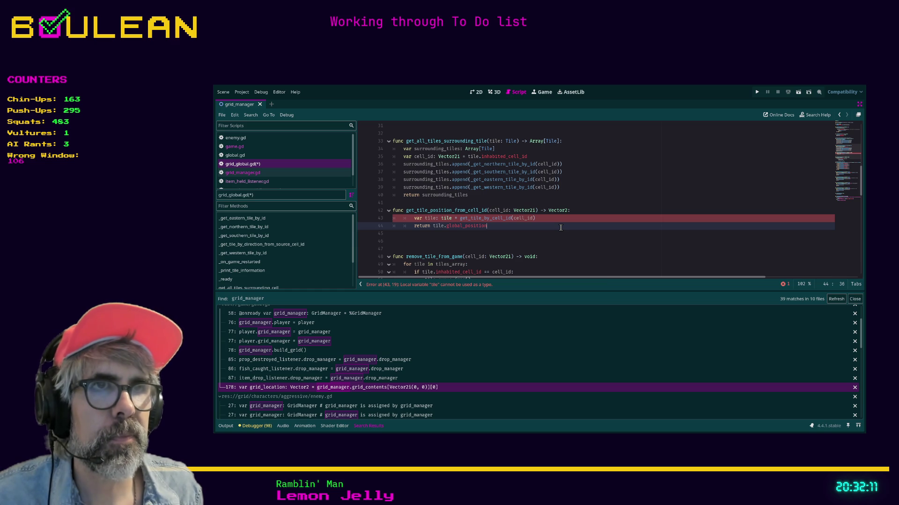
Change the line 43 type from tile to Tile and save grid_global.gd.
click(443, 218)
key(BackSpace)
text(T)
click(468, 234)
key(ctrl+s)
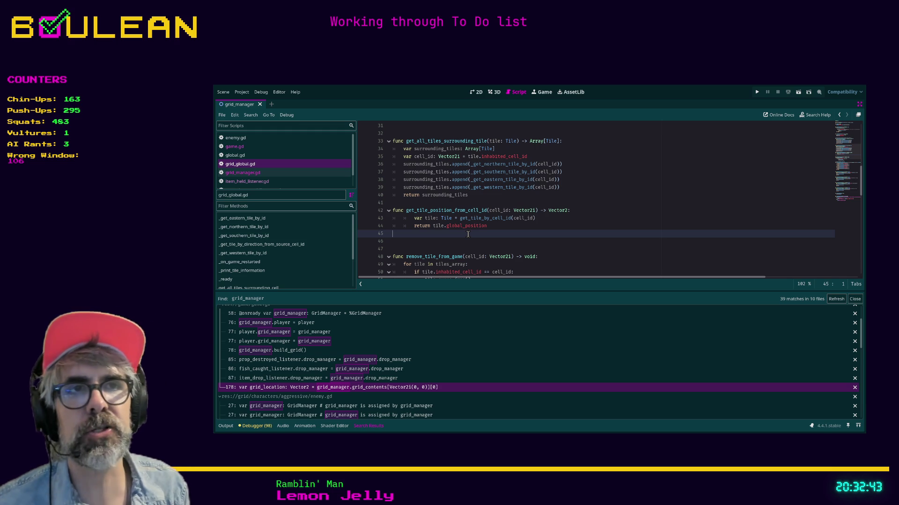
Delete the extra blank line following get_tile_position_from_cell_id, leaving the caret on line 46.
key(Down)
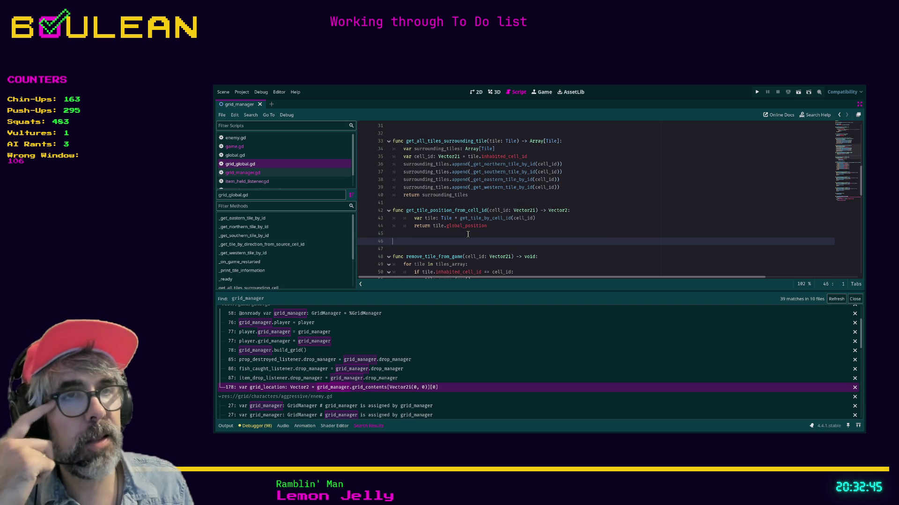
key(BackSpace)
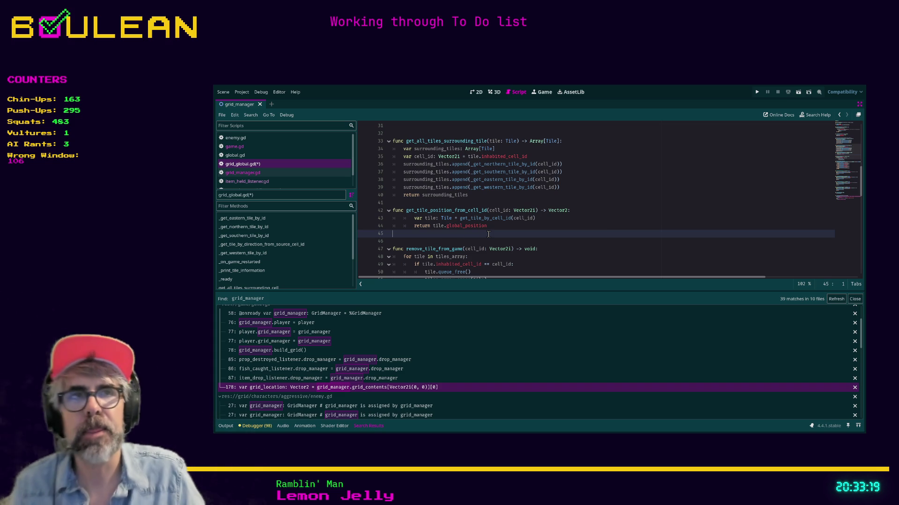
click(423, 240)
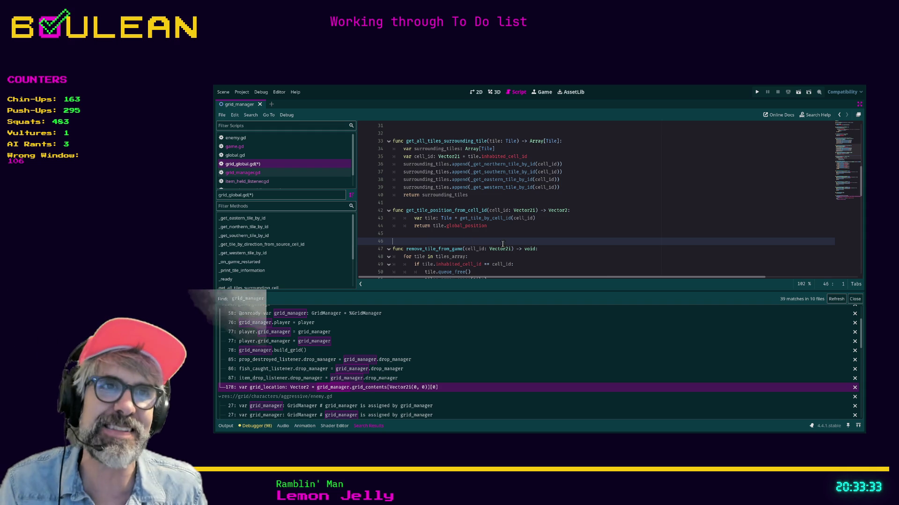
click(468, 236)
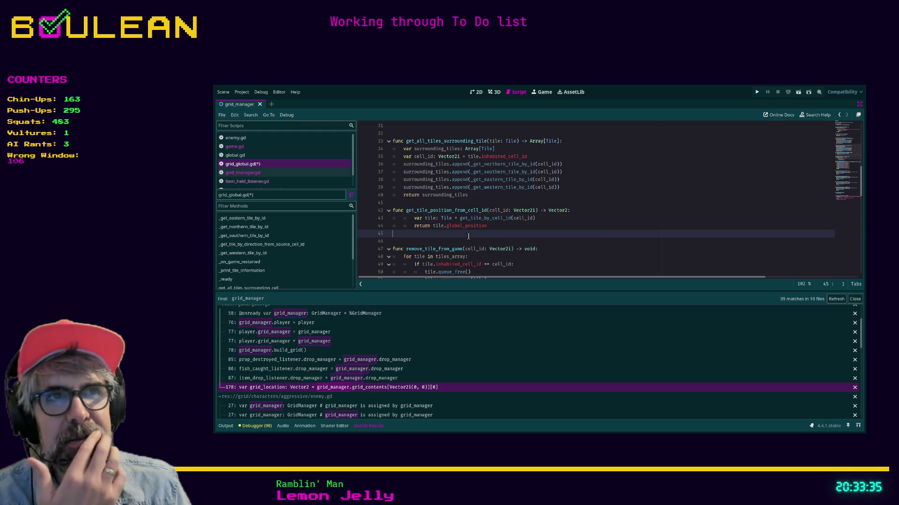
click(437, 239)
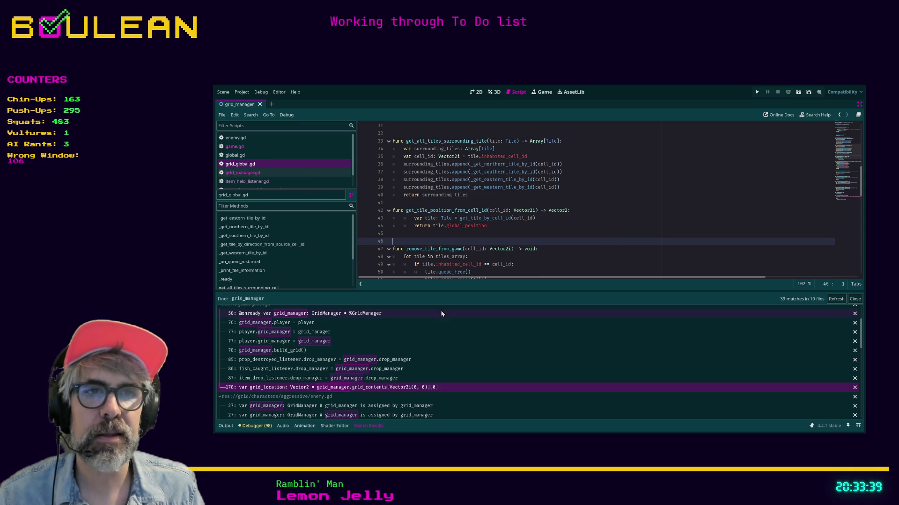
On line 178, comment out the grid_manager lookup and insert GridGlobal.get_tile_position_from_cell_id.
click(401, 369)
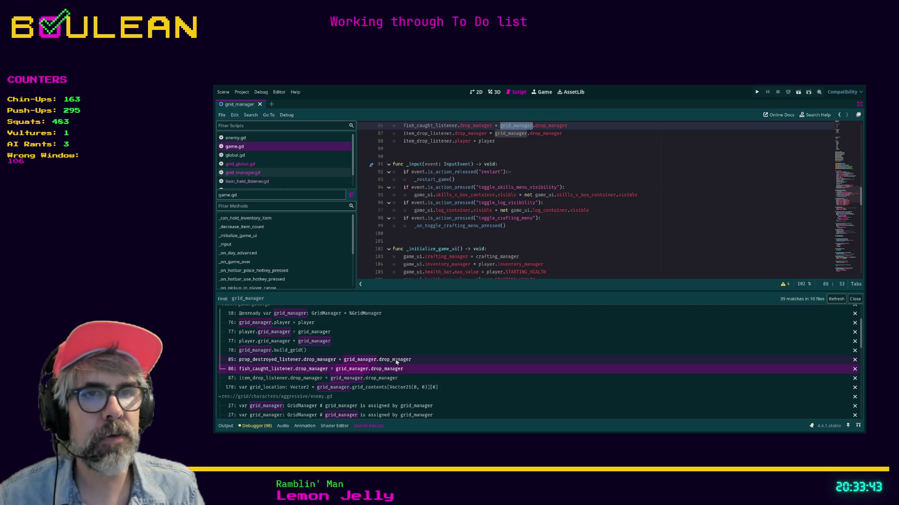
click(382, 389)
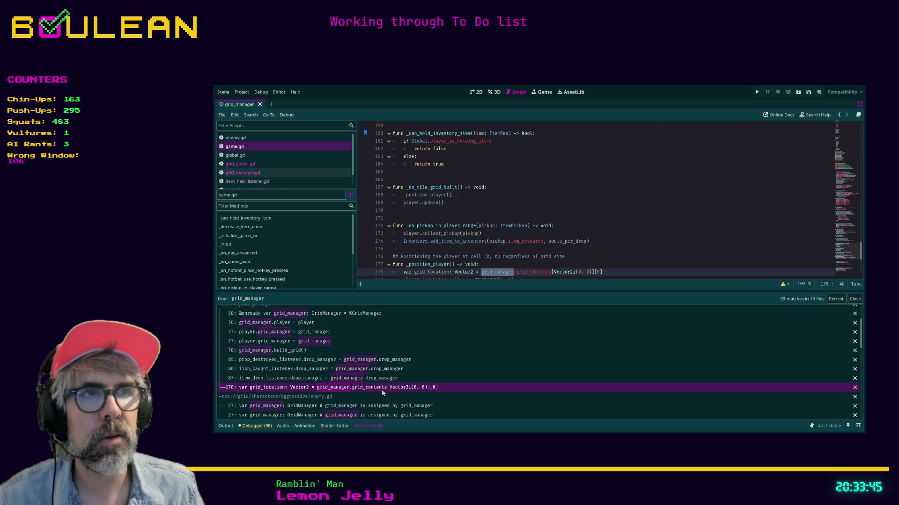
scroll(472, 256, down, 2)
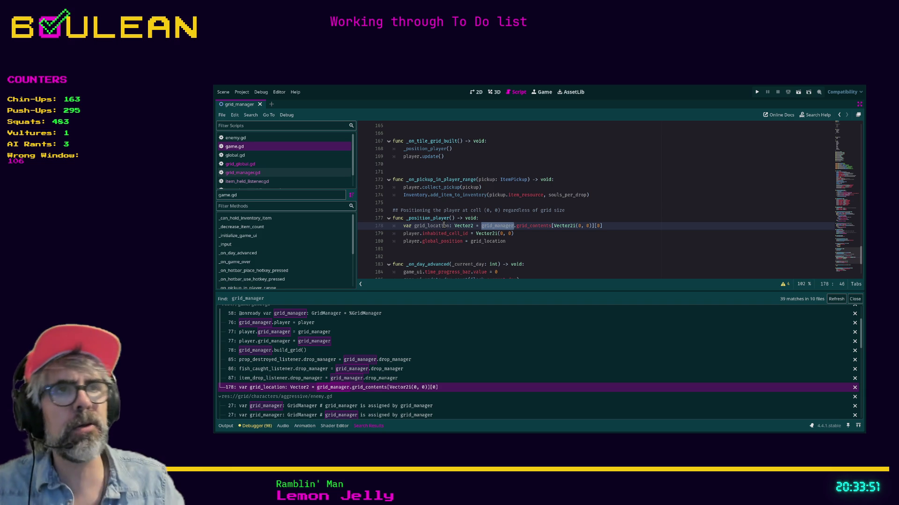
click(481, 226)
text(#)
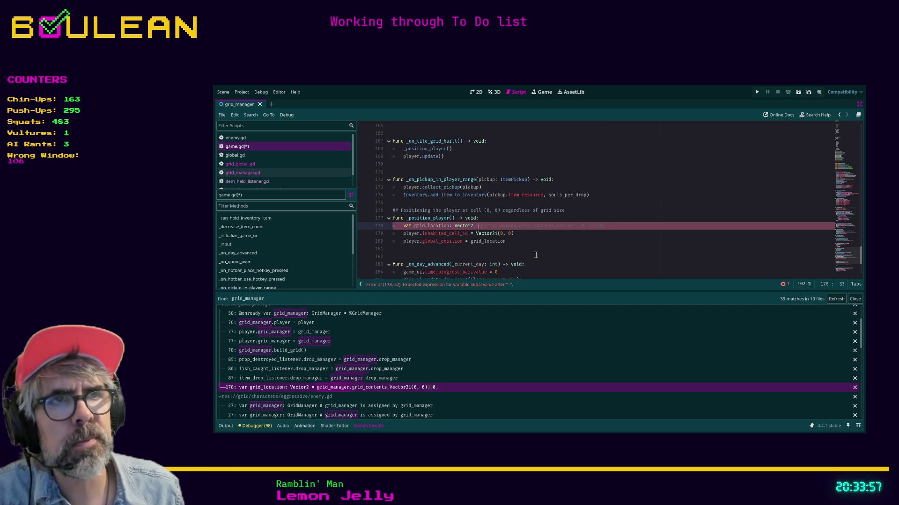
text( Gri)
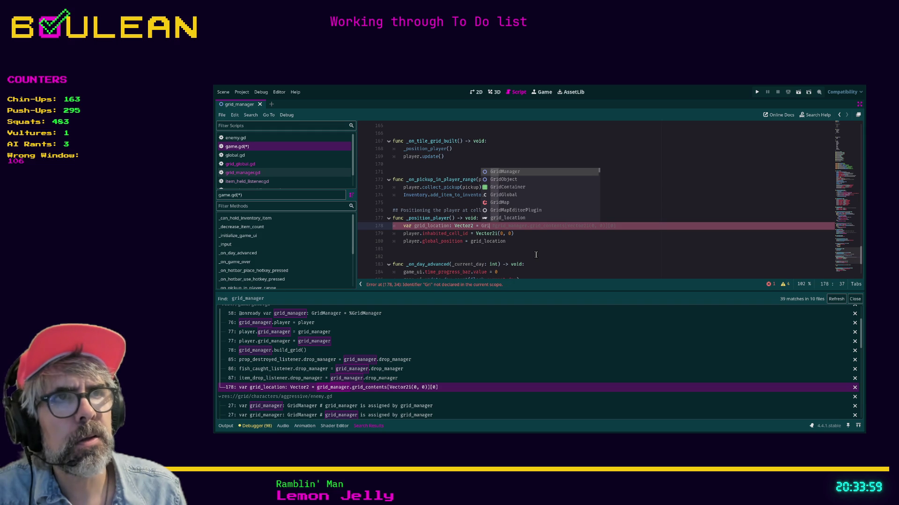
text(dGlobal.)
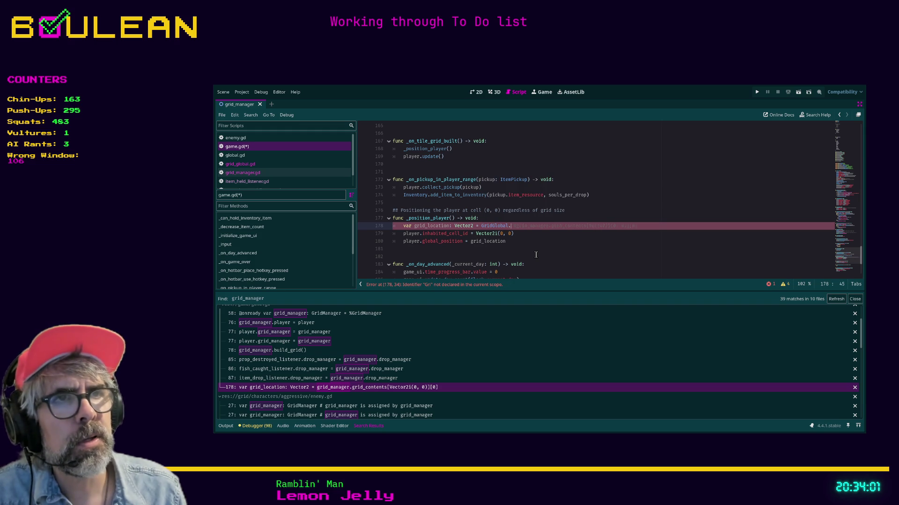
text(get)
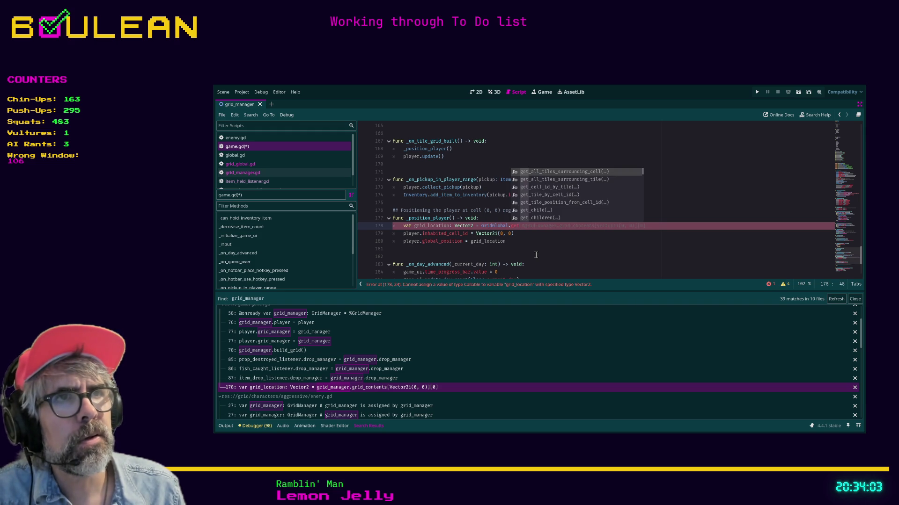
text()=)
key(BackSpace)
key(BackSpace)
text(_l)
key(BackSpace)
key(BackSpace)
text(_tile_p)
key(Return)
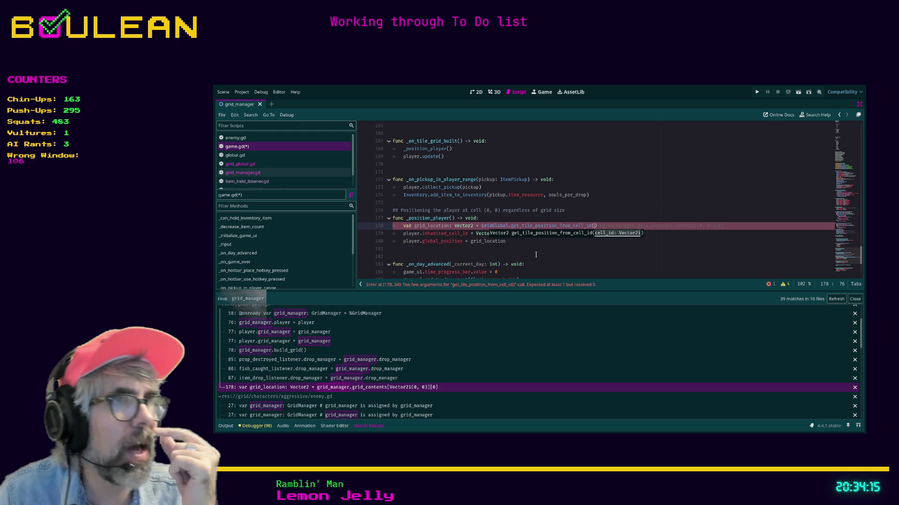
Pass Vector2i(0, 0) as the call's argument and save game.gd.
text(0, 0)
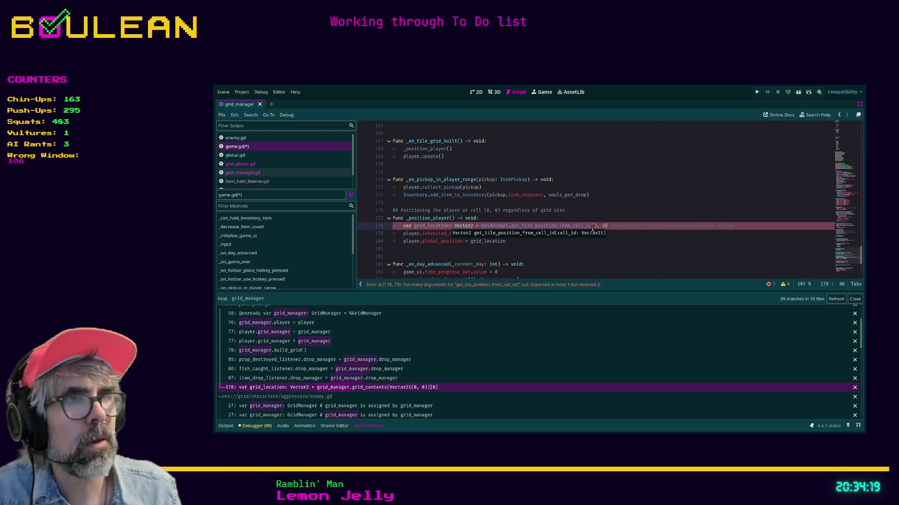
click(592, 227)
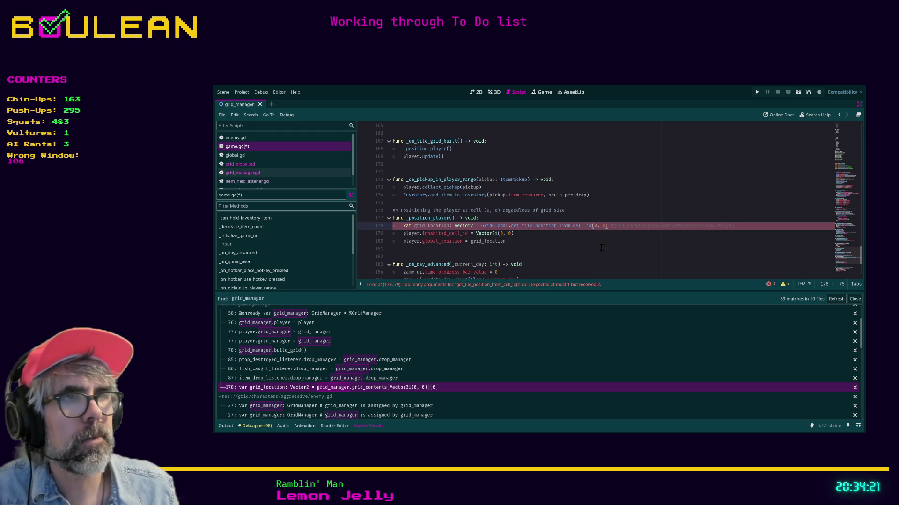
key(Right)
text(ctor2)
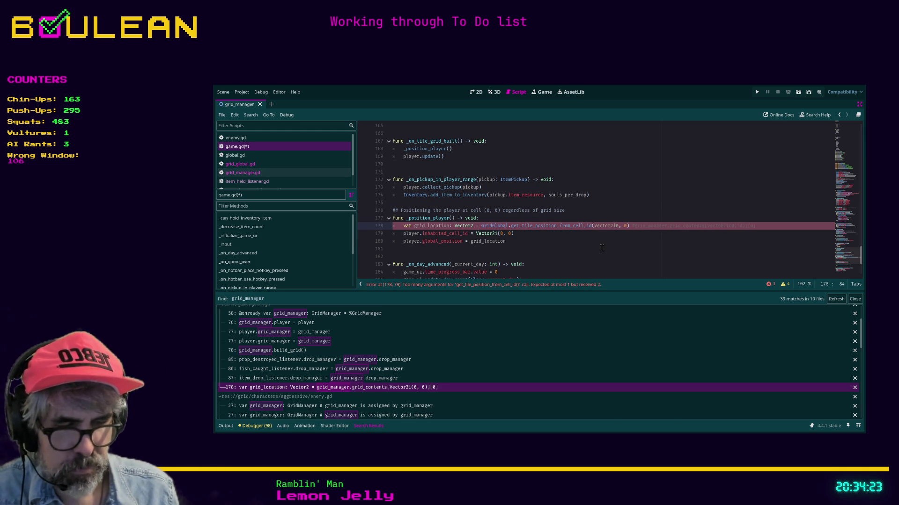
text(i(0, 0)
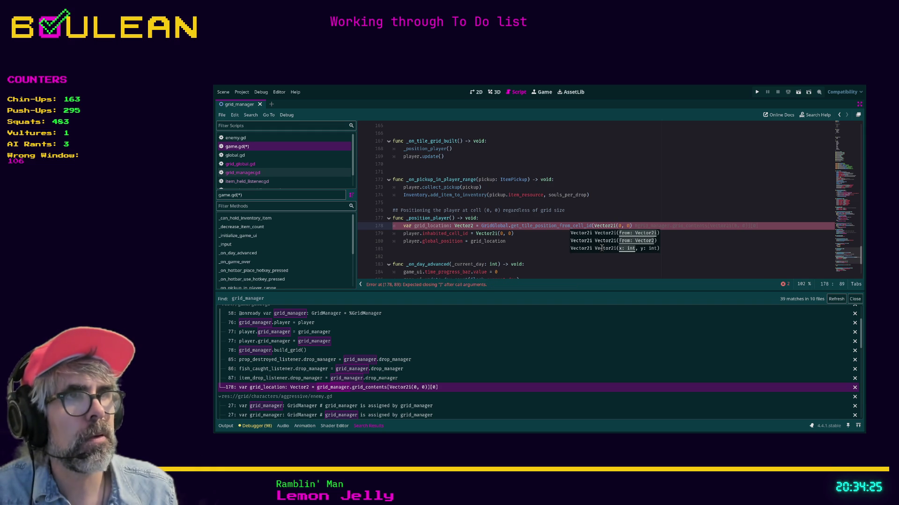
text())
key(ctrl+s)
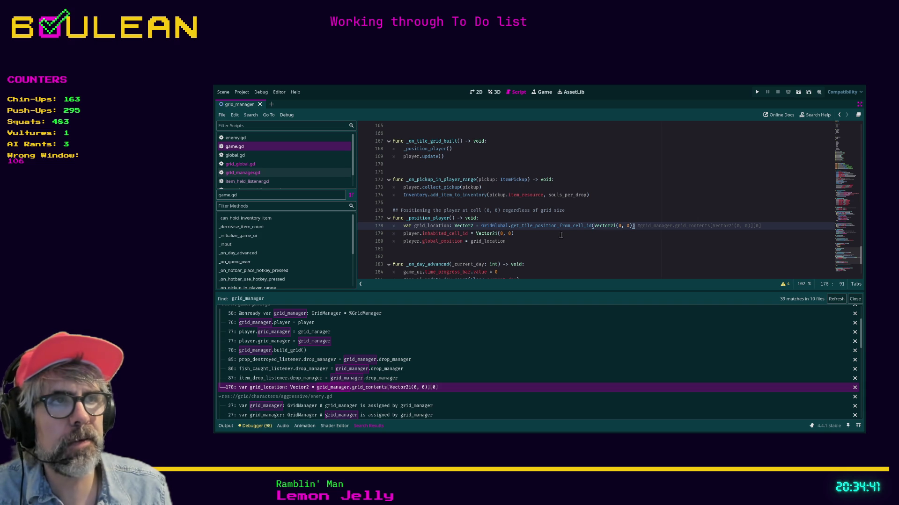
click(508, 242)
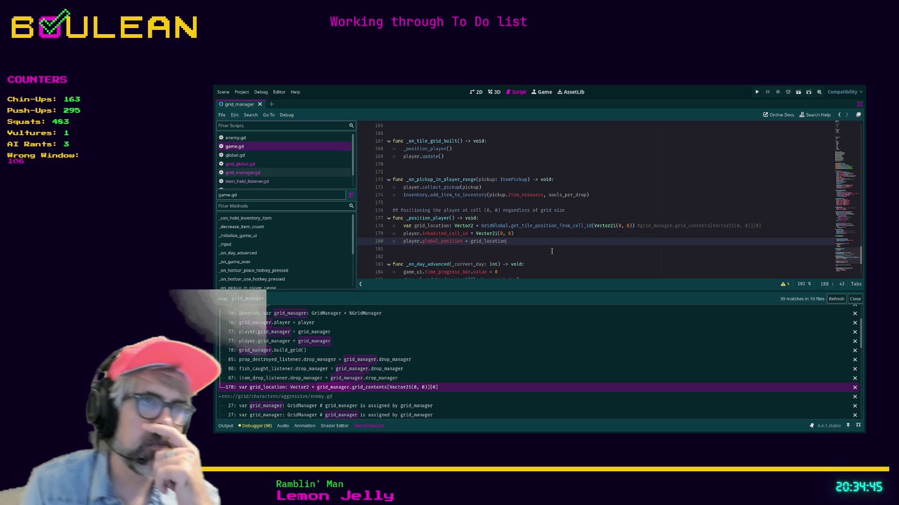
key(ctrl+s)
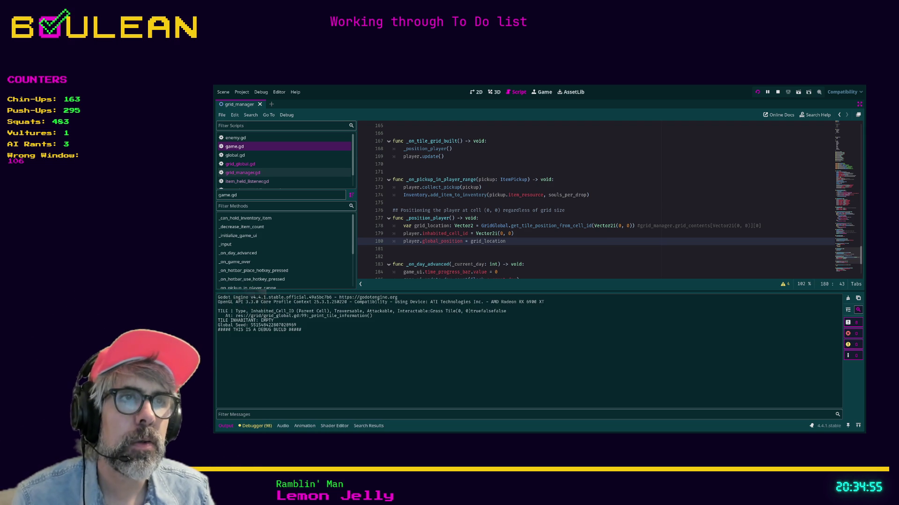
Run the game to confirm the wizard starts at cell (0, 0), then select line 178's first coordinate.
key(F5)
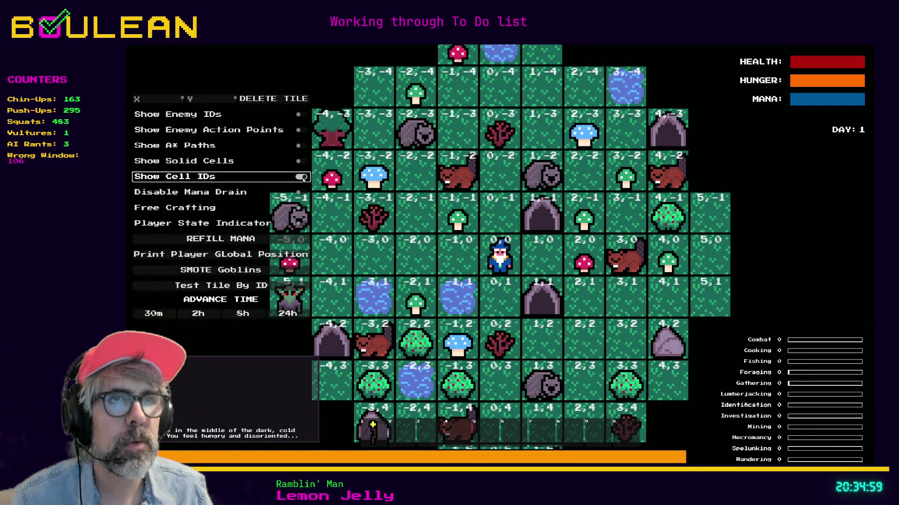
click(301, 178)
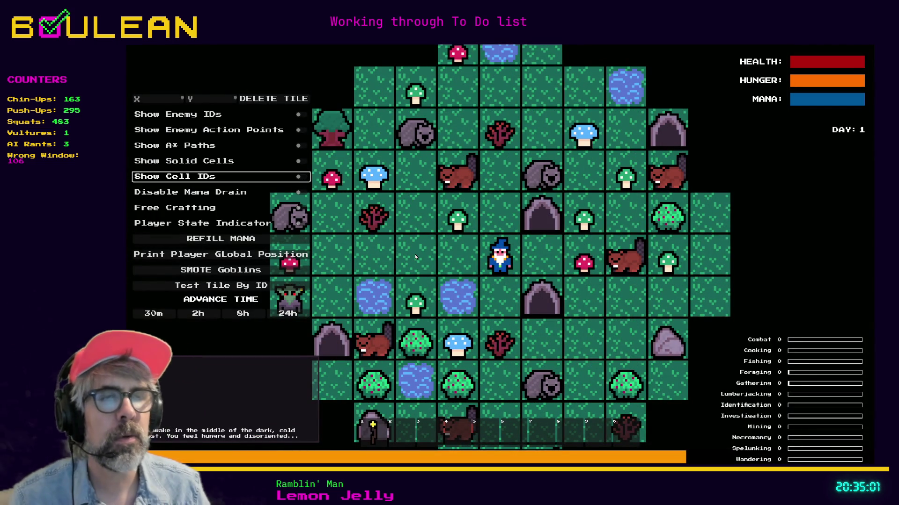
key(F8)
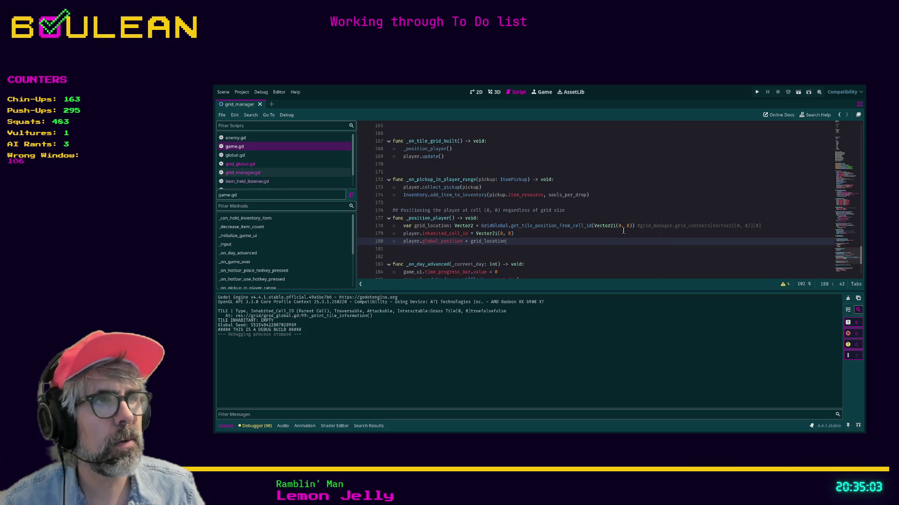
double_click(619, 226)
Change both Vector2i arguments on lines 178–179 to (1, 1), then save and run the game.
text(1)
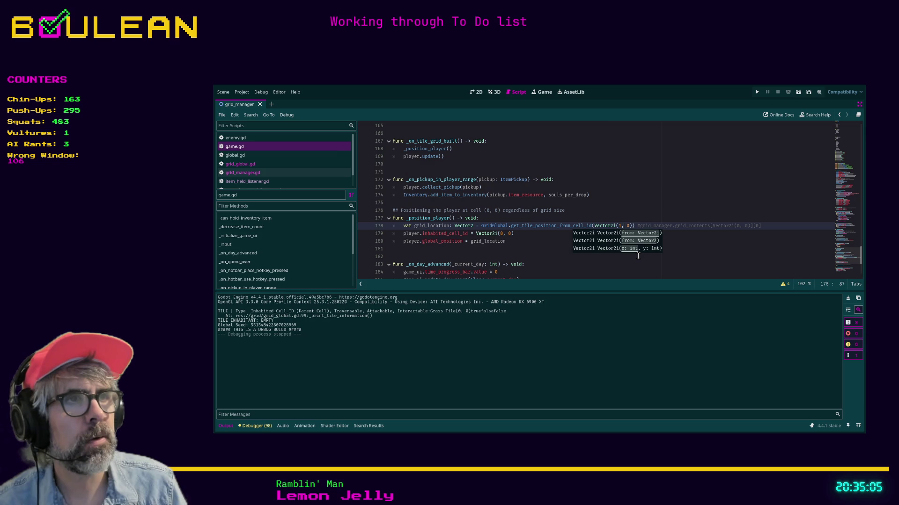
key(Right)
key(Right)
key(BackSpace)
text(1)
key(Down)
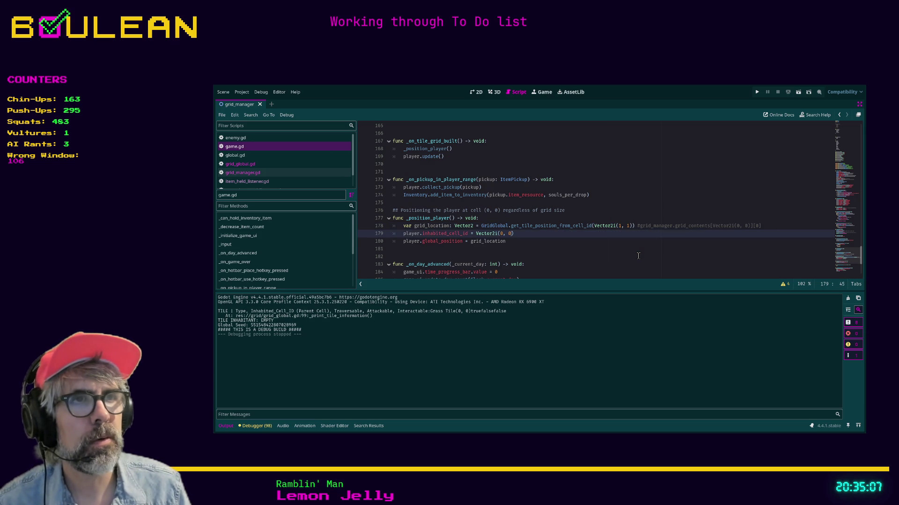
key(BackSpace)
text(1)
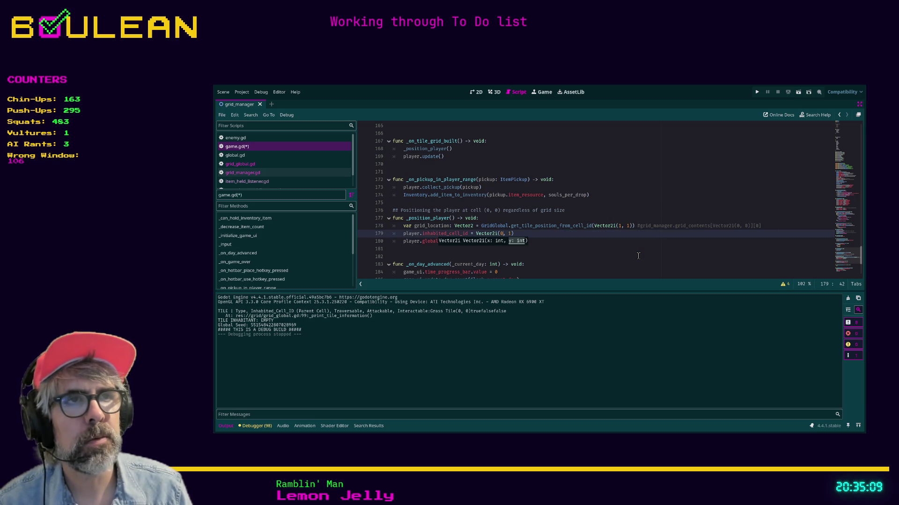
key(Left)
key(Left)
key(Left)
key(BackSpace)
text(1)
key(F5)
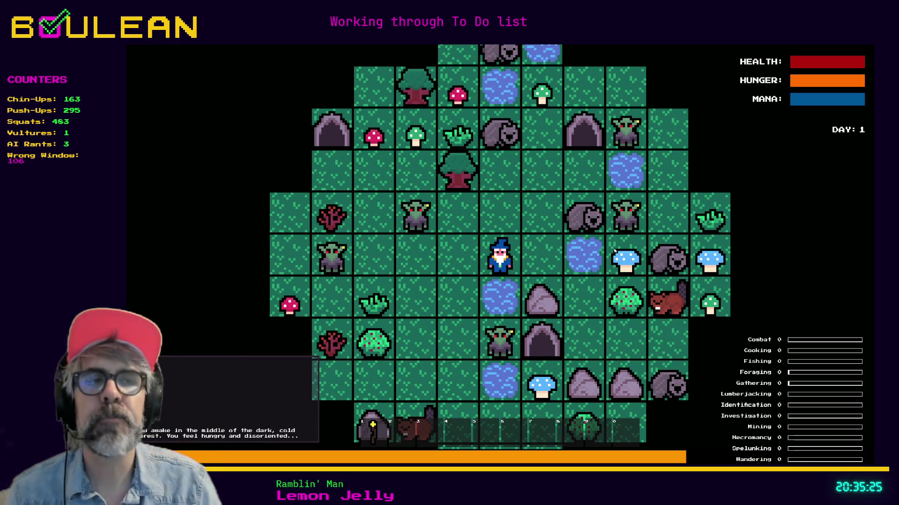
Move the wizard, smite the goblins, and toggle cell IDs to verify the starting tile, then stop the game.
key(Left)
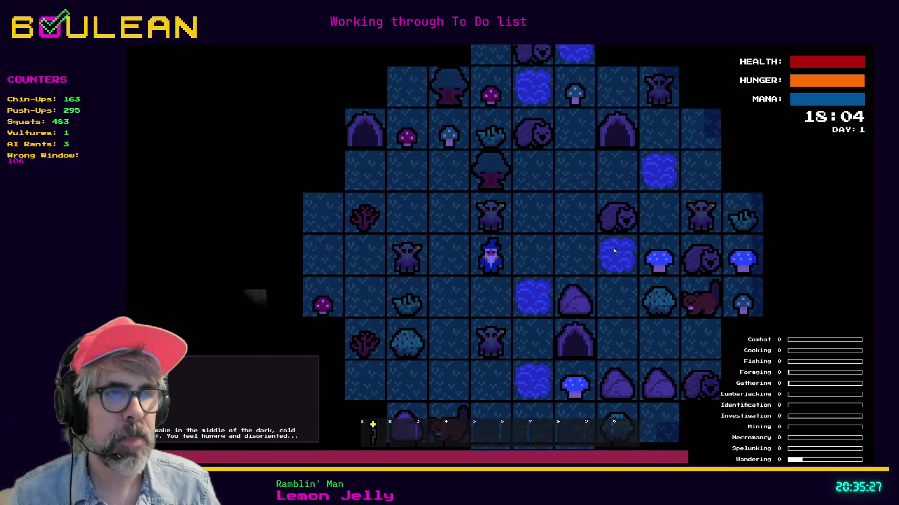
key(grave)
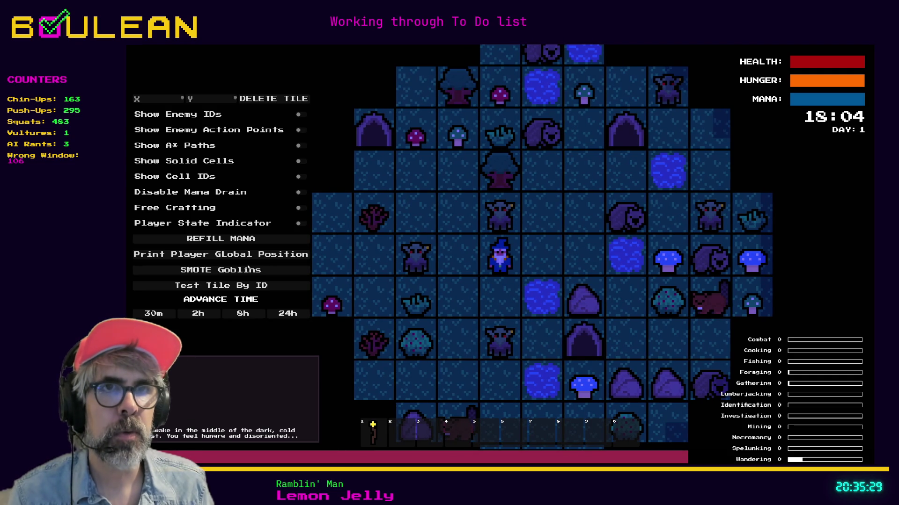
click(247, 270)
key(Right)
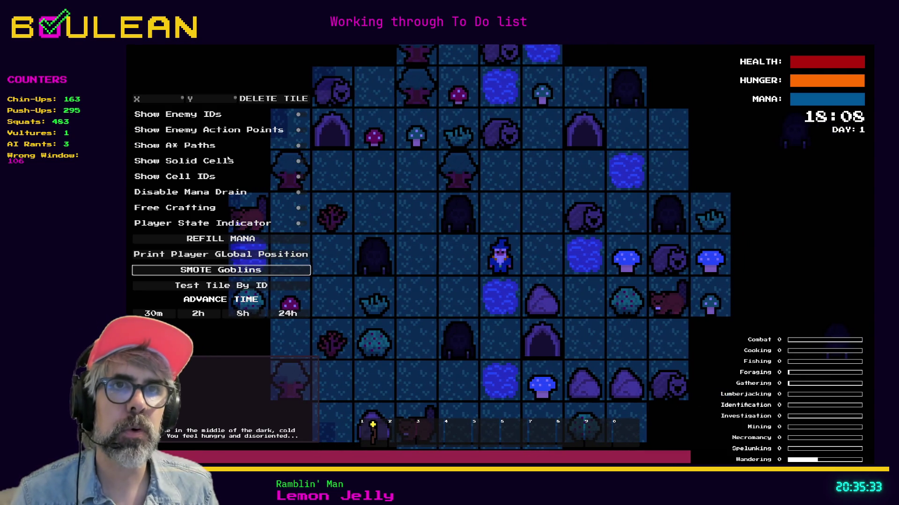
click(302, 180)
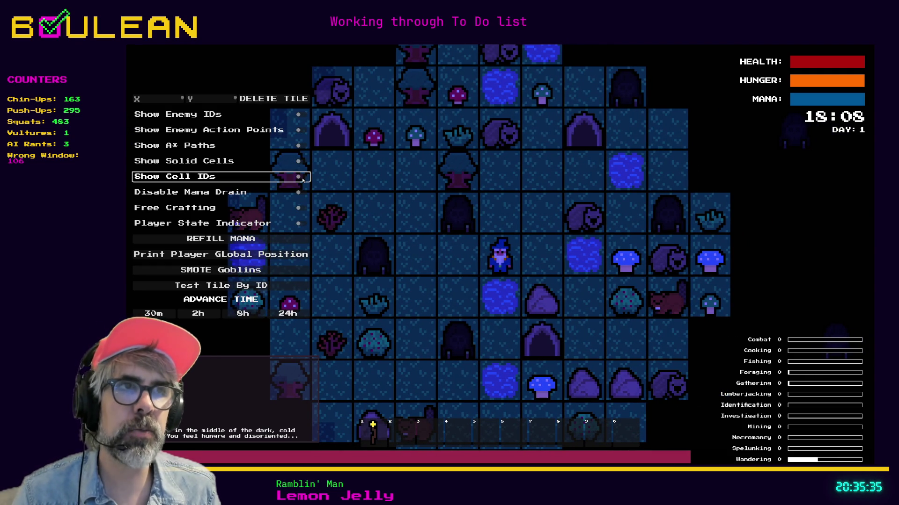
click(302, 180)
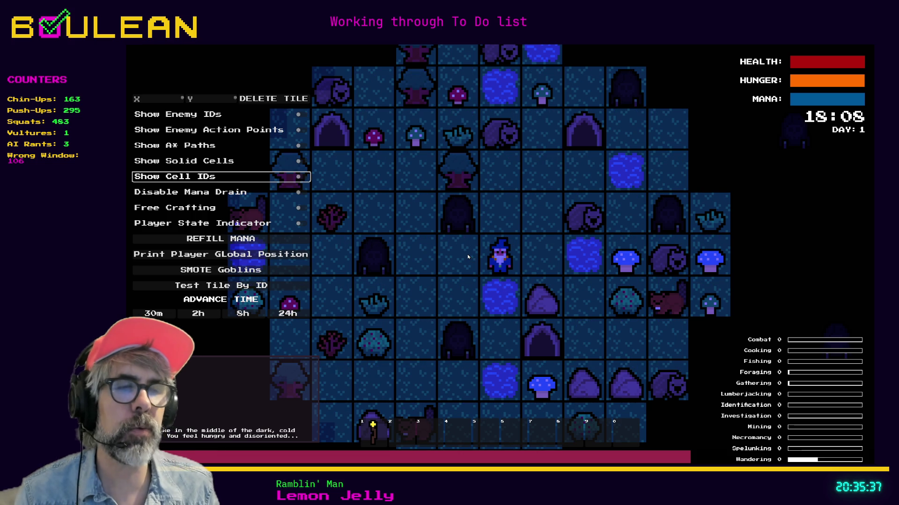
key(F8)
click(608, 249)
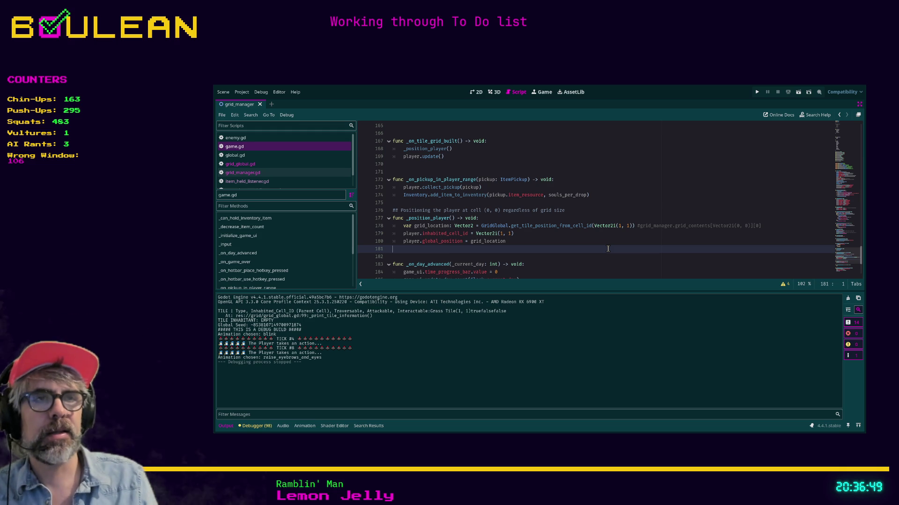
Rename grid_location to cell_position on lines 178 and 180.
click(471, 241)
click(534, 236)
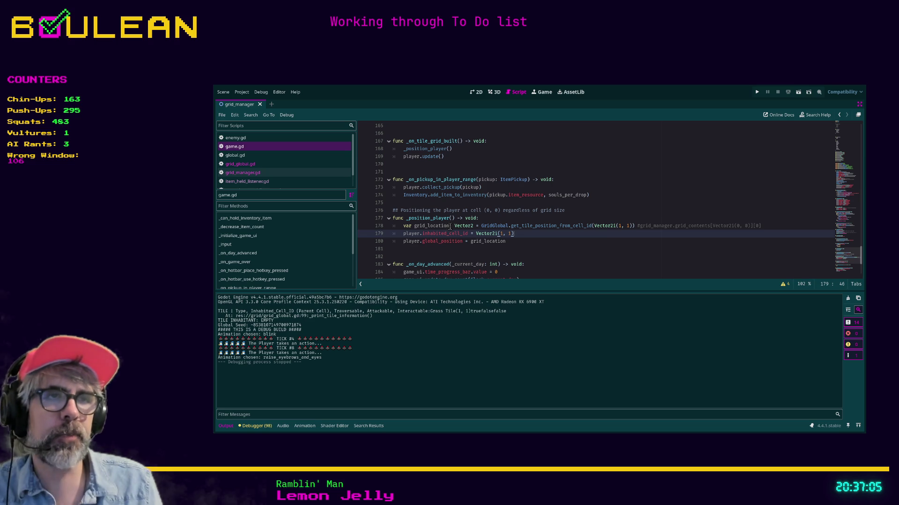
click(450, 226)
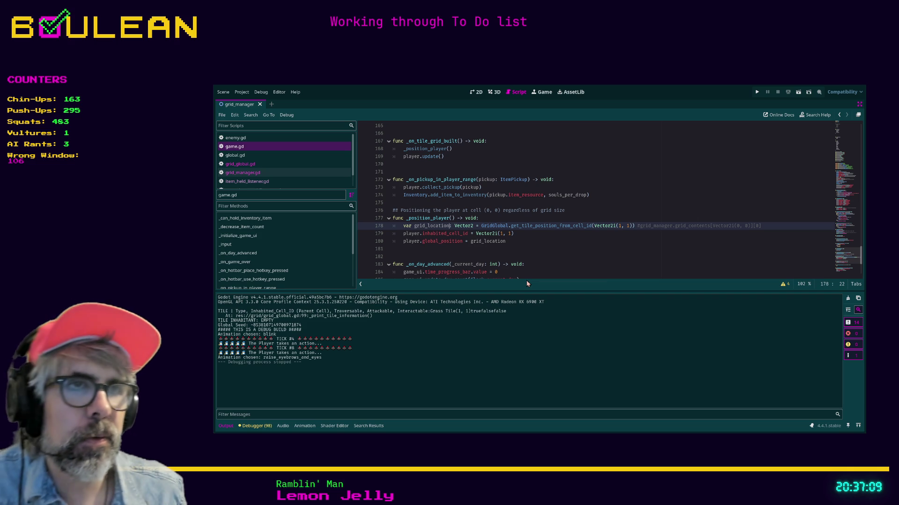
key(Left)
key(Left)
key(Left)
key(Left)
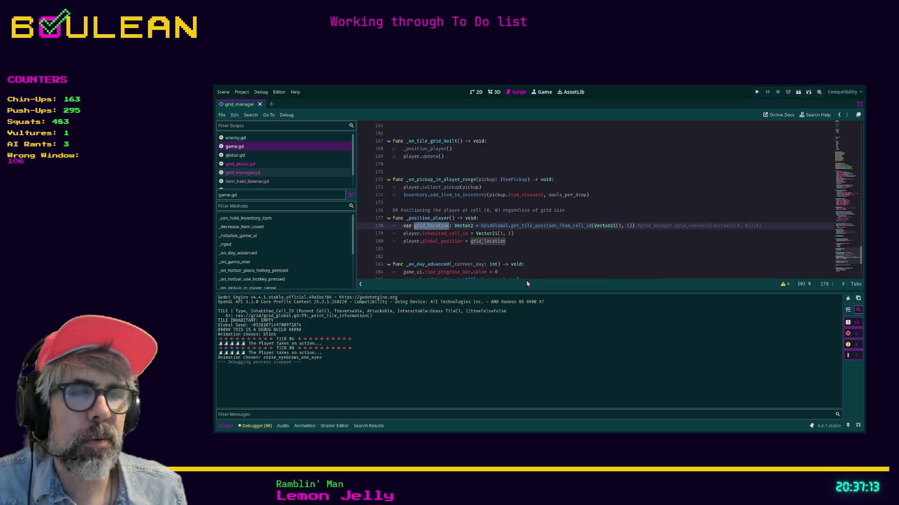
key(ctrl+Right)
key(BackSpace)
key(BackSpace)
key(BackSpace)
key(BackSpace)
key(BackSpace)
key(BackSpace)
key(BackSpace)
key(BackSpace)
key(BackSpace)
text(cell_position)
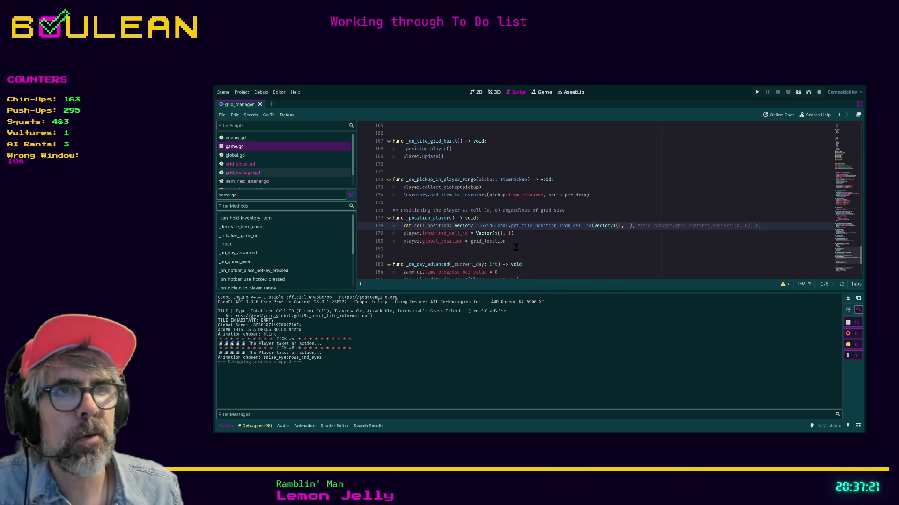
drag(514, 242, 470, 241)
text(cell_position)
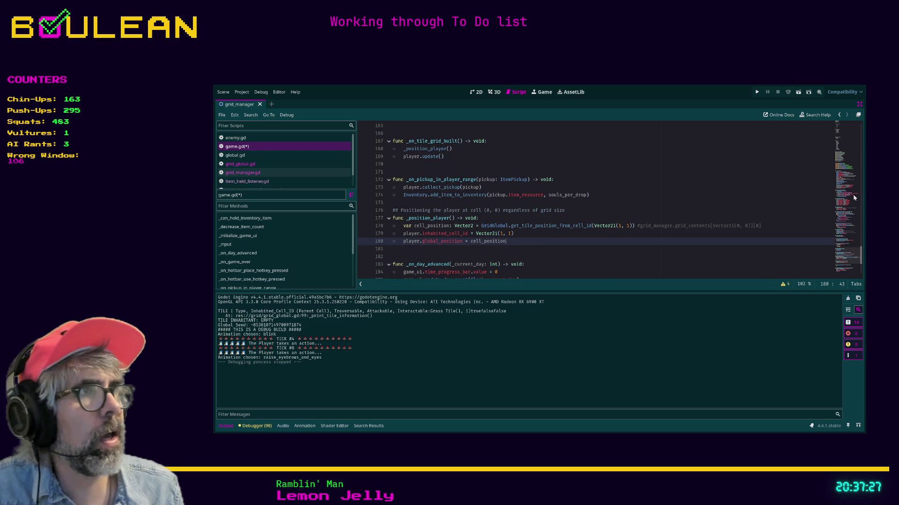
Look over the top of game.gd, then switch to the Brave browser.
click(847, 141)
scroll(485, 238, up, 2)
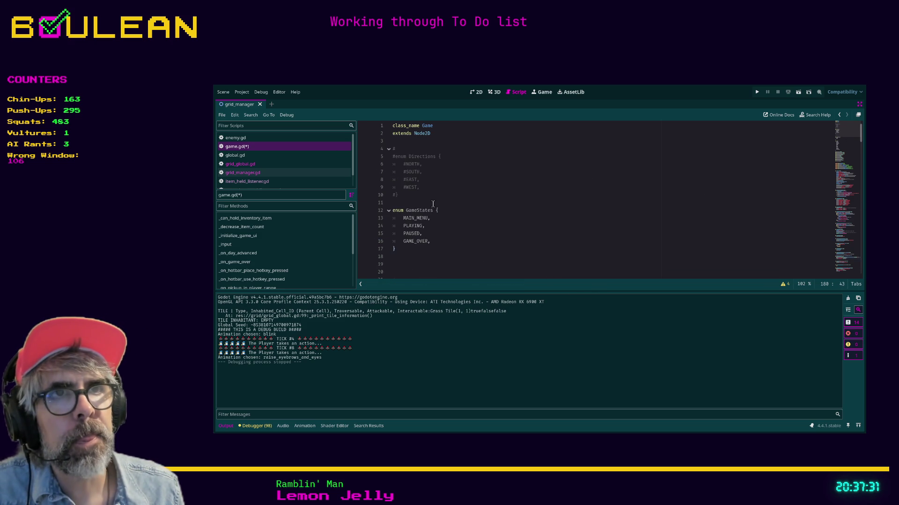
scroll(426, 200, down, 3)
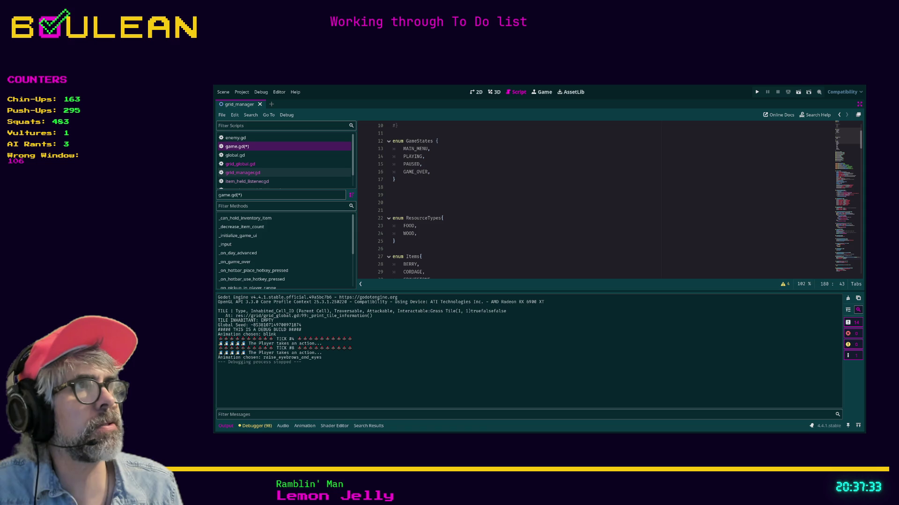
key(alt+Tab)
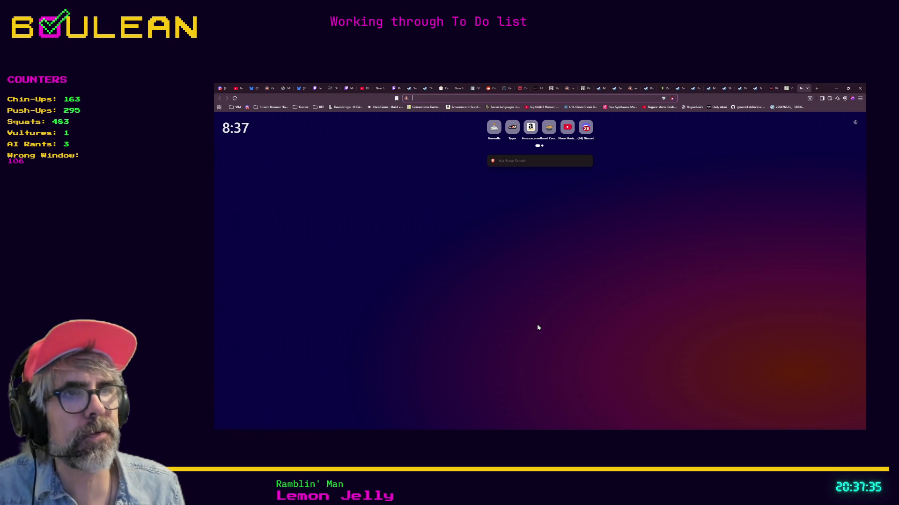
Search the web for 'godot styleguide' and open the GDScript style guide.
text(styleguide)
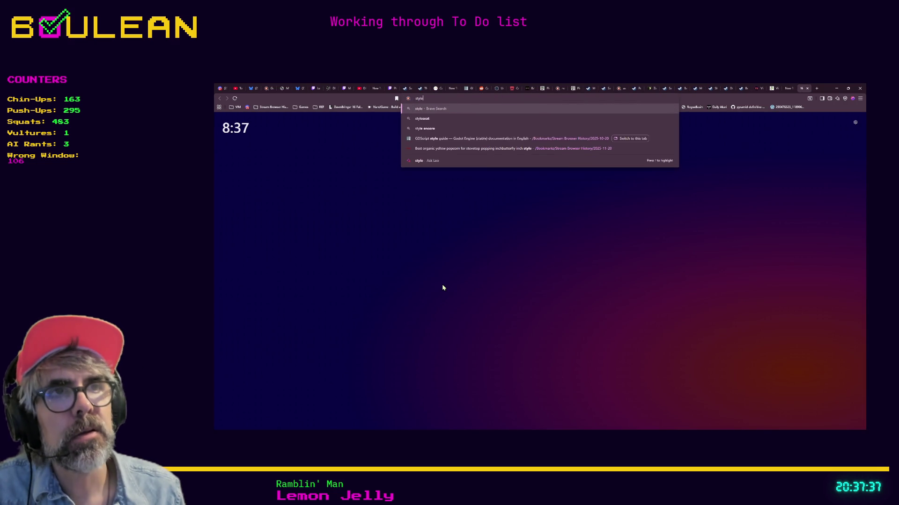
key(Return)
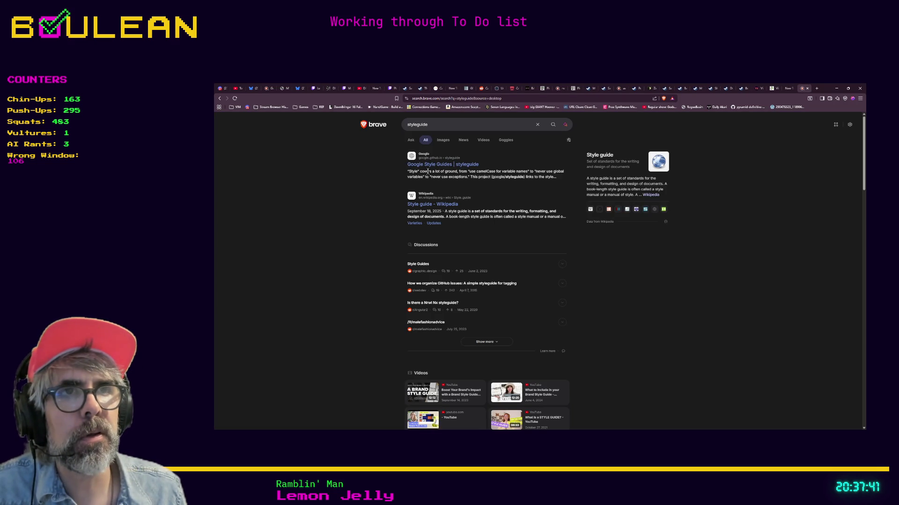
click(408, 124)
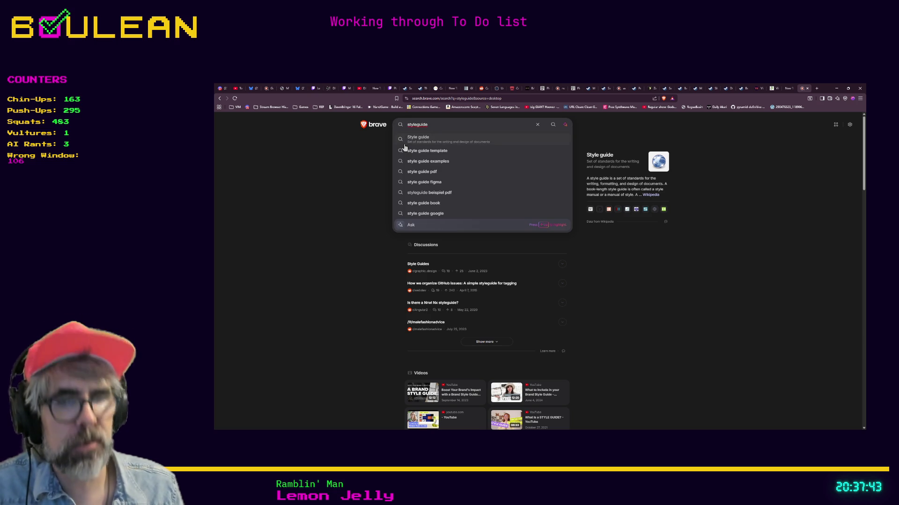
text(godot)
key(Return)
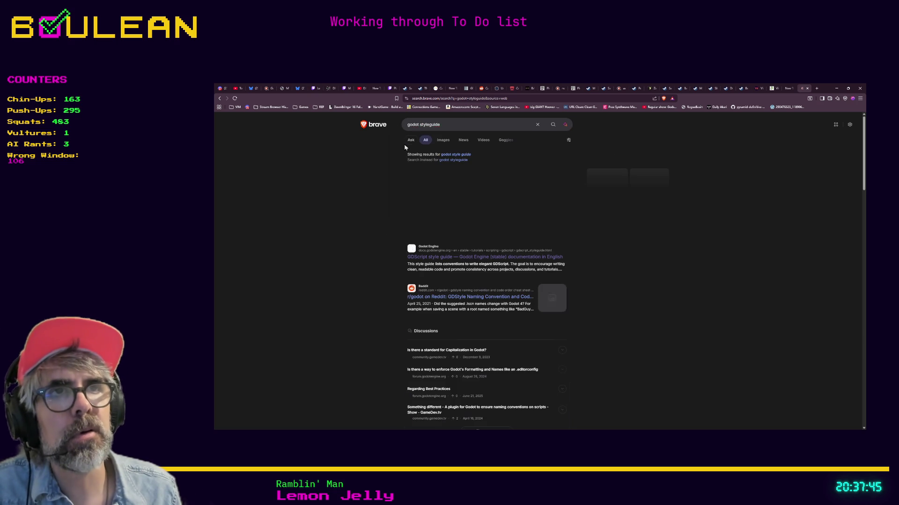
click(468, 261)
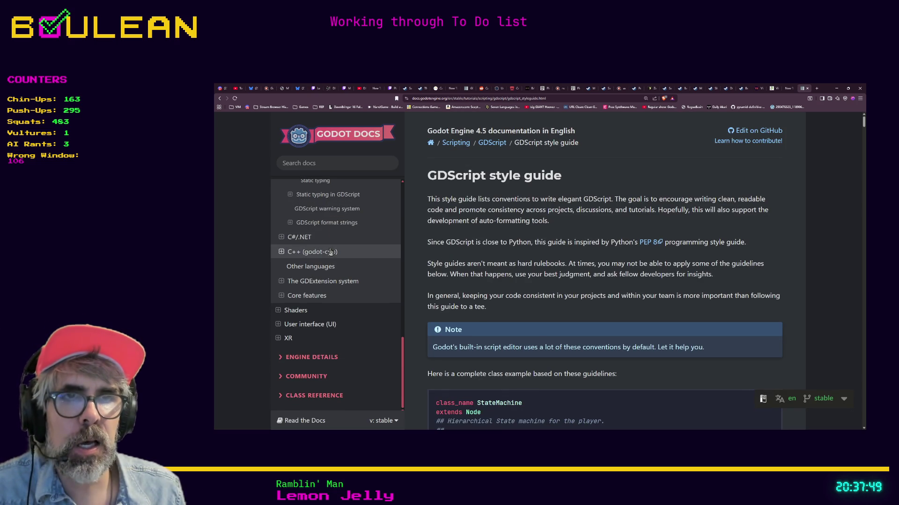
Read the style guide's Code order section, then minimize the browser.
scroll(330, 251, up, 2)
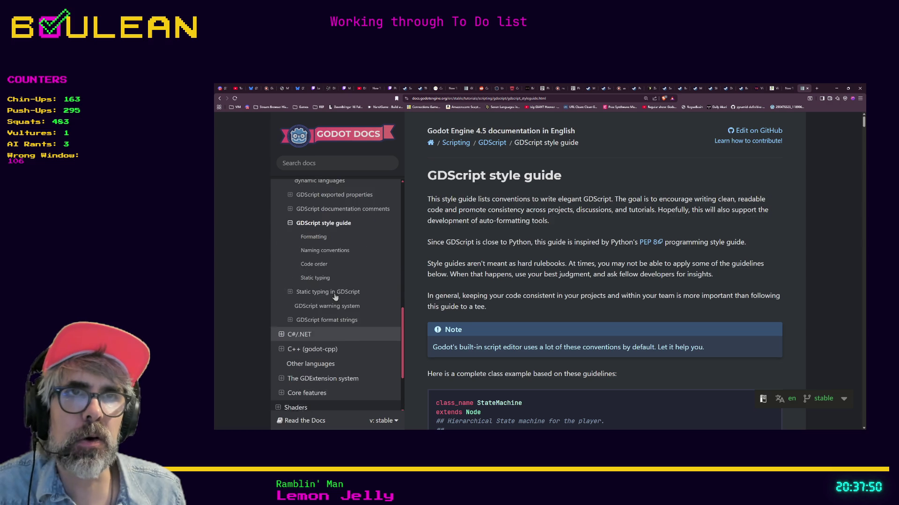
click(317, 269)
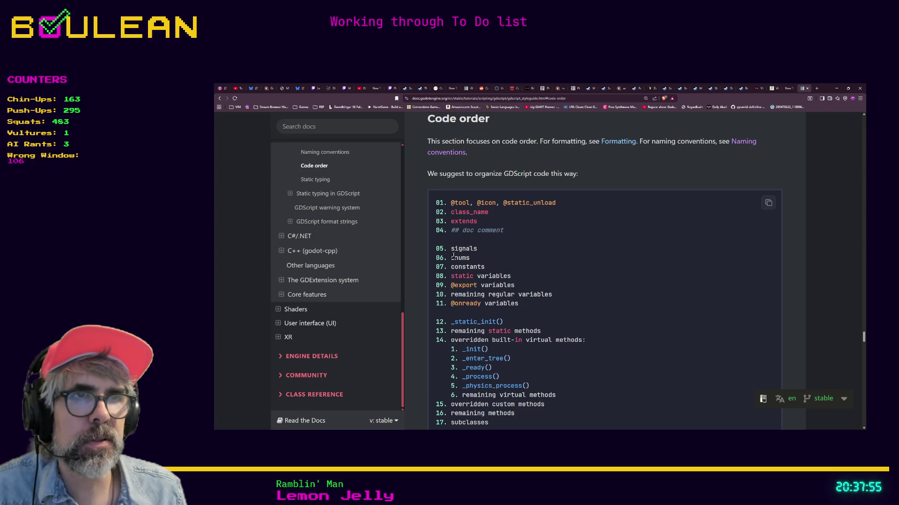
click(837, 88)
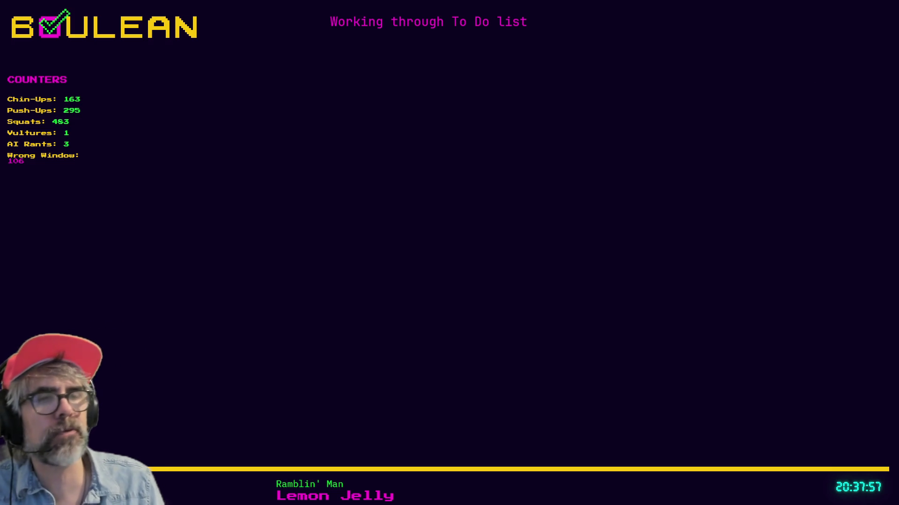
Add const PLAYER_STARTING_CELL_ID: Vector2i = Vector2i(0, 0) below the enum in game.gd.
click(560, 414)
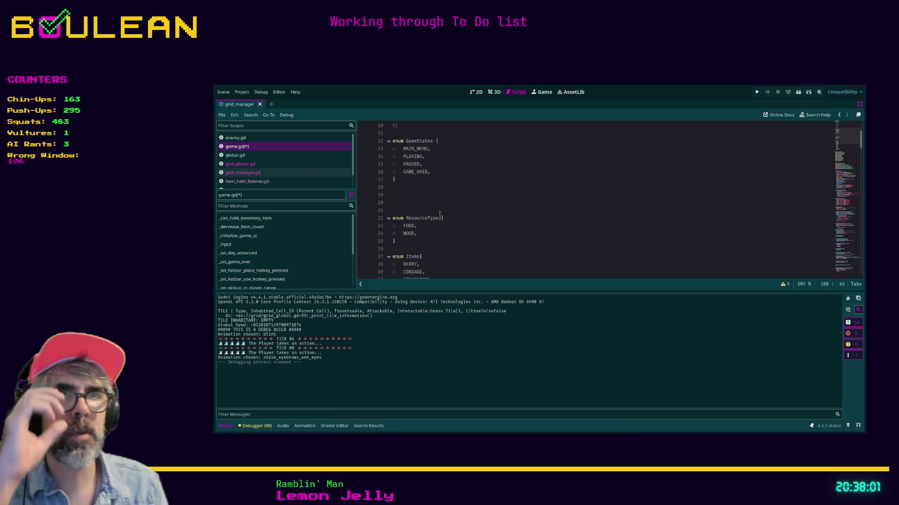
scroll(440, 216, down, 7)
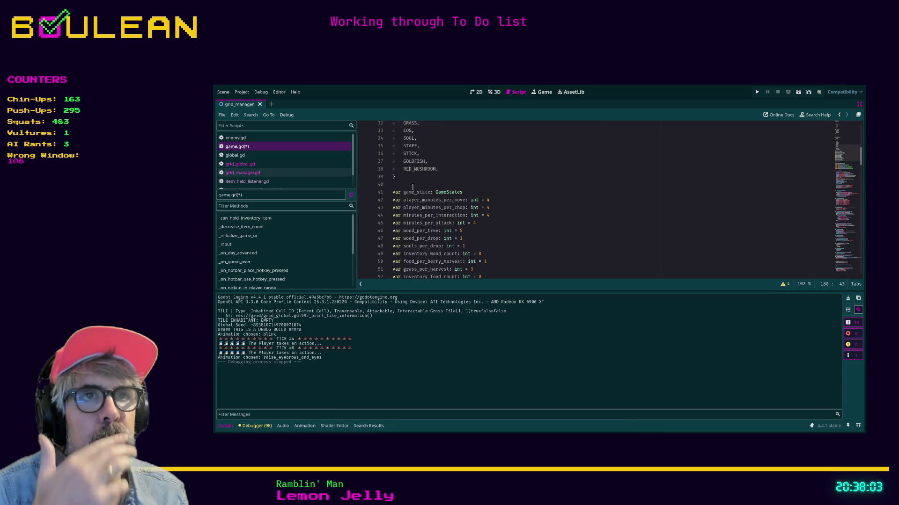
click(409, 184)
key(Return)
key(Return)
key(Return)
key(Up)
key(Up)
text(st PLAYER_STARTING_)
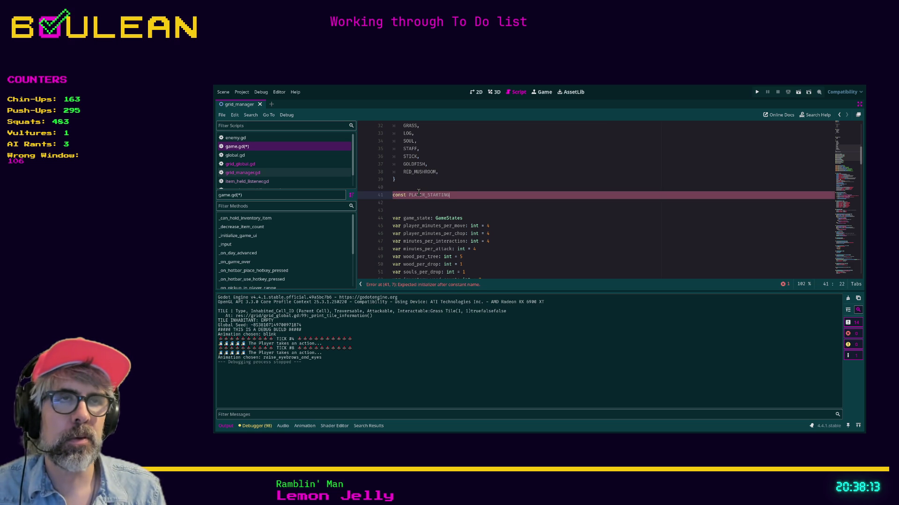
text(CELL)
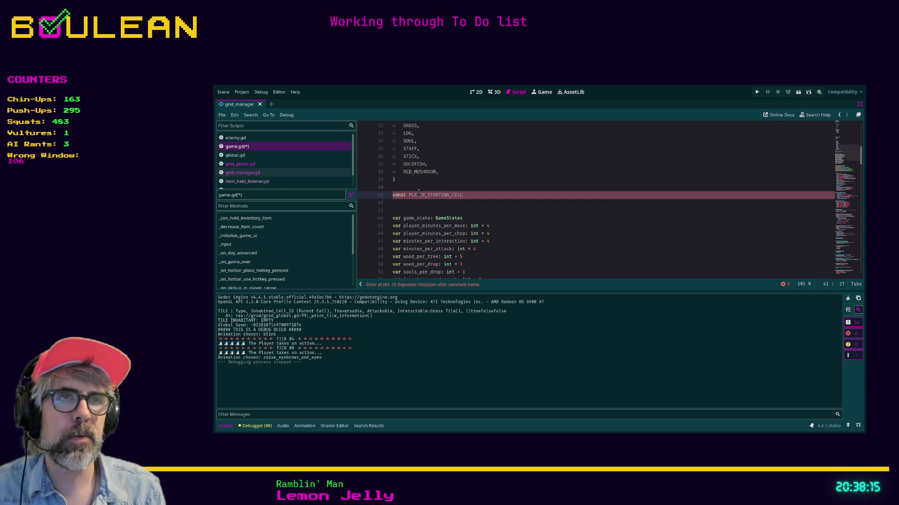
text(_ID)
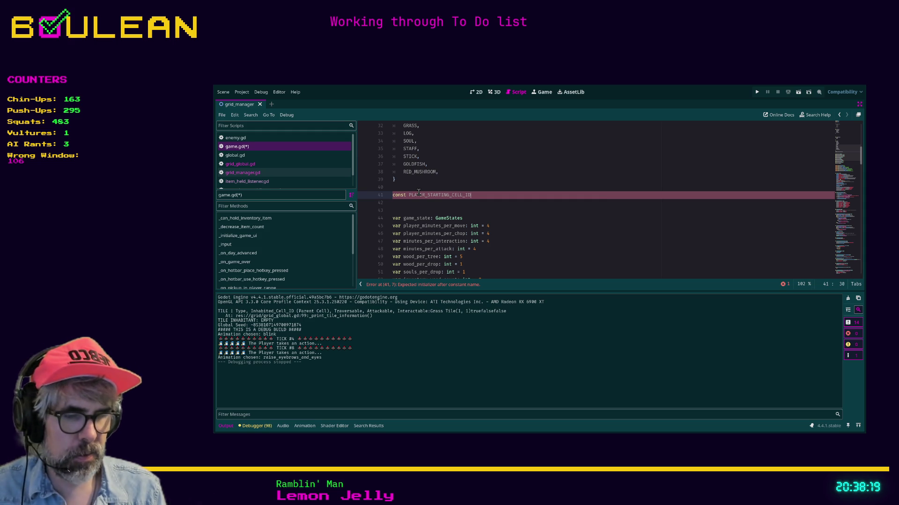
text(: Vector2i = Vector2i()
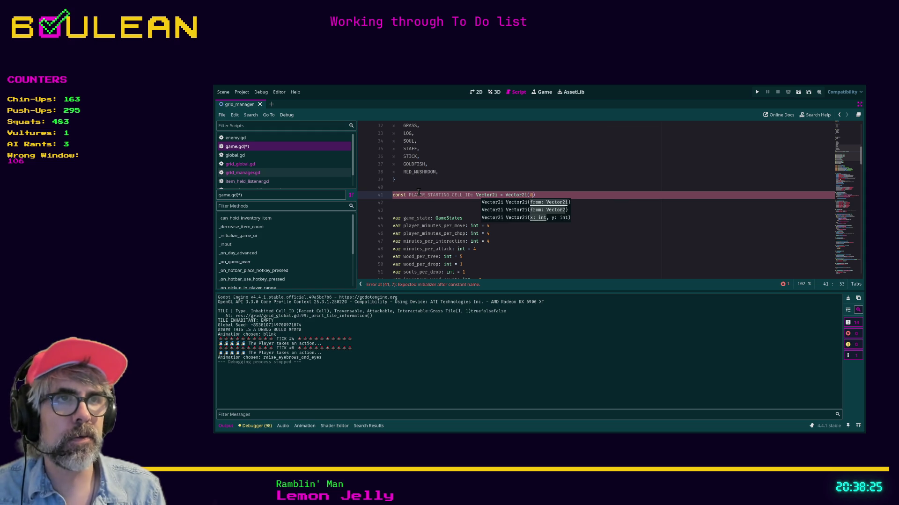
text(0, 0))
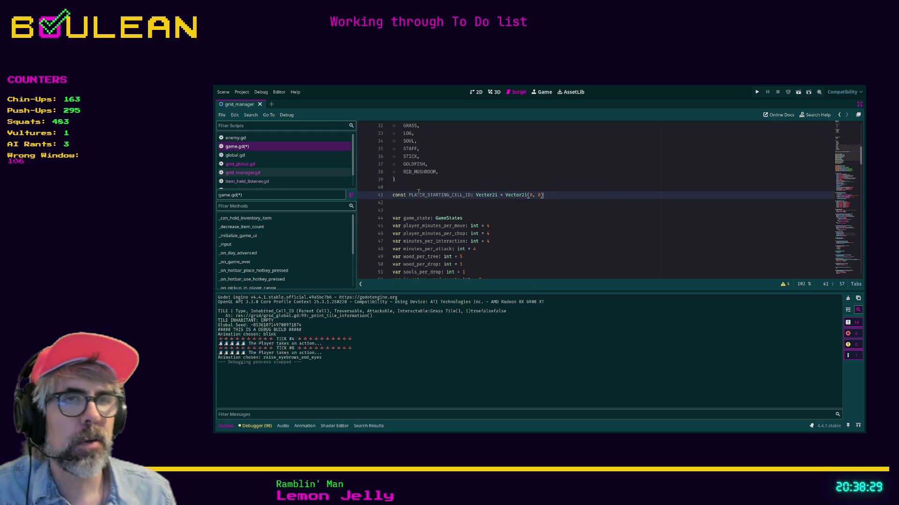
scroll(556, 212, down, 4)
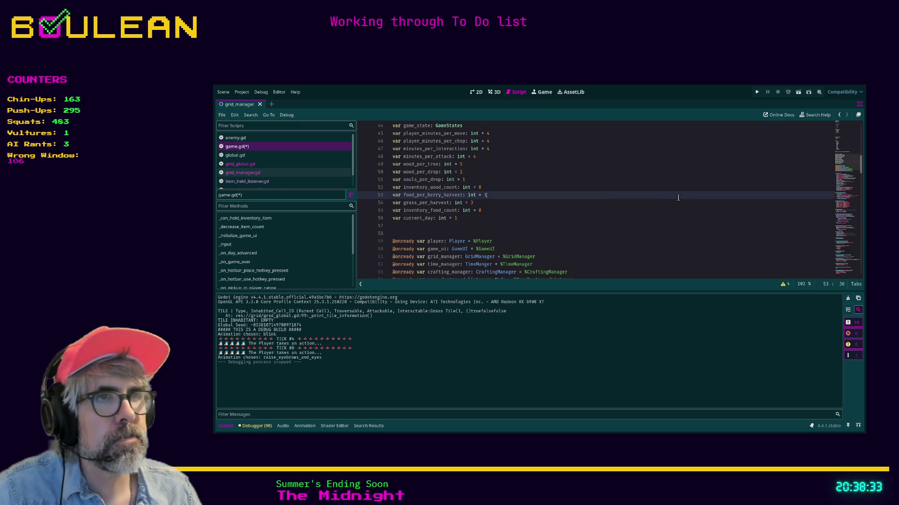
click(572, 228)
Save game.gd and step through the grid_manager search results for lines 80, 89 and 181.
key(ctrl+s)
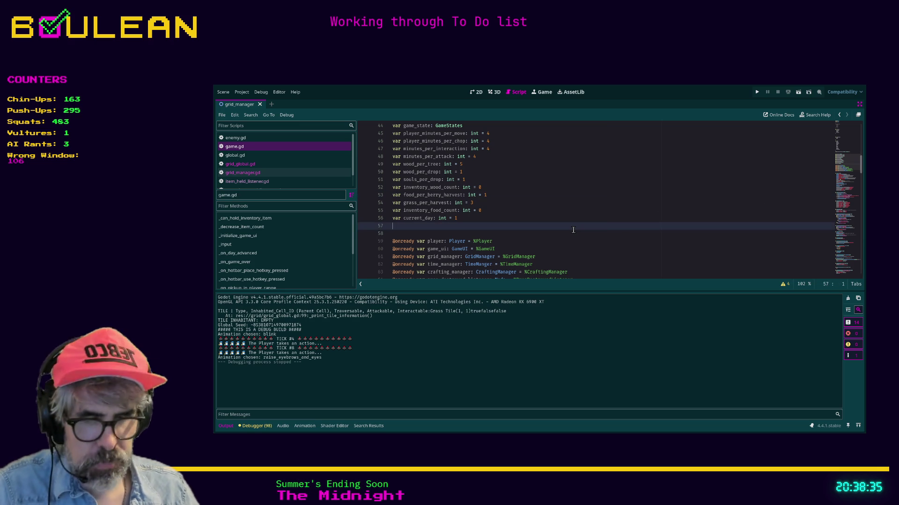
click(368, 426)
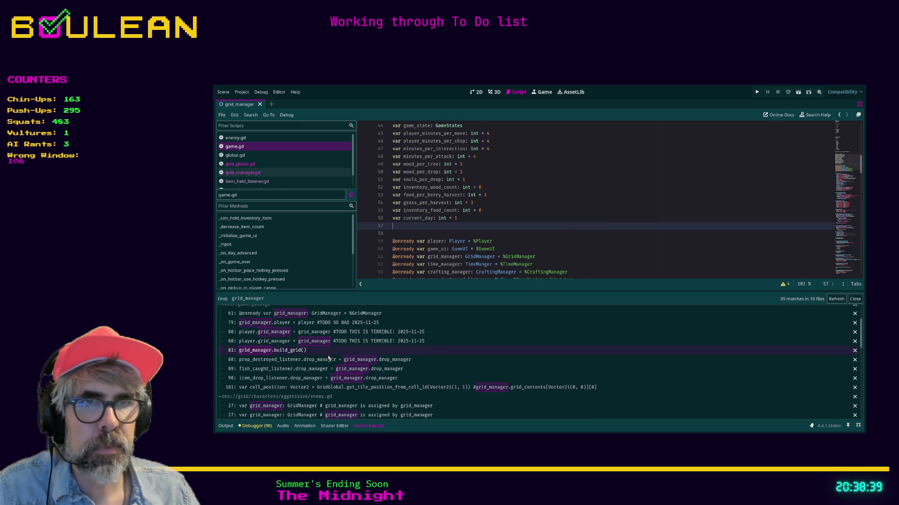
click(343, 342)
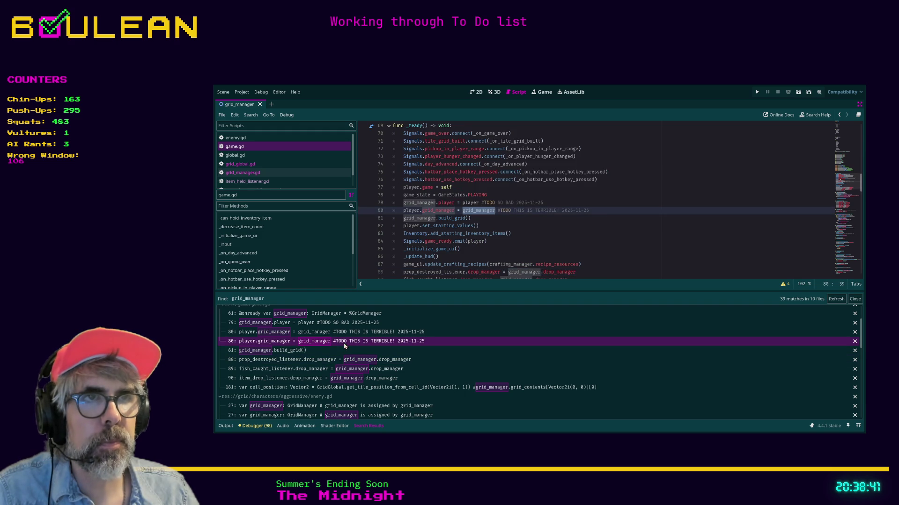
click(335, 370)
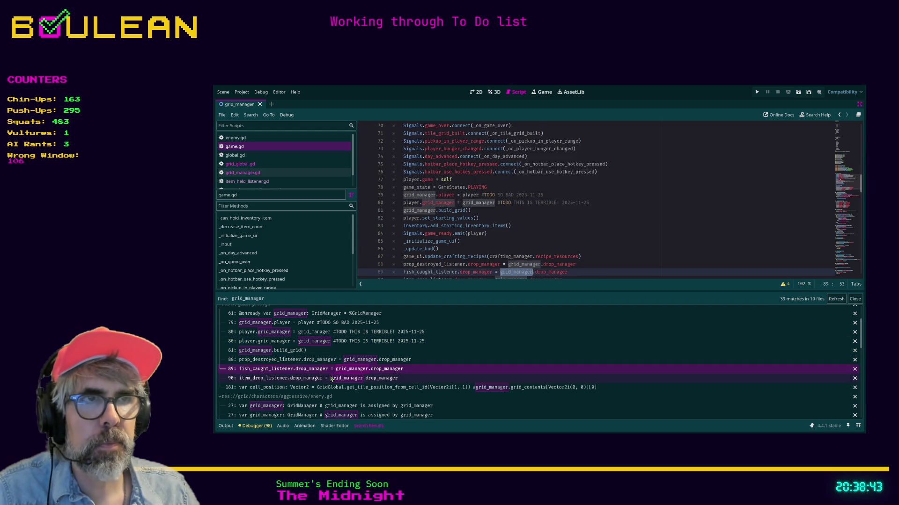
click(332, 378)
click(333, 387)
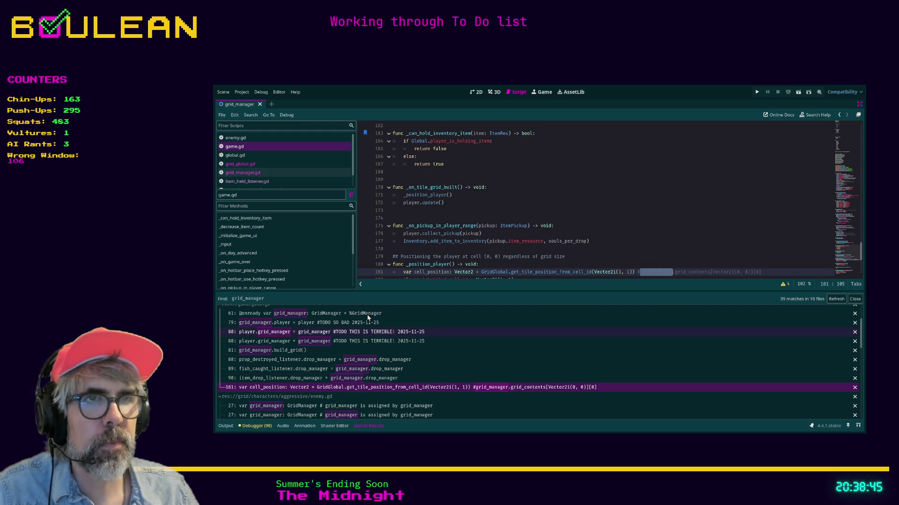
scroll(547, 221, down, 2)
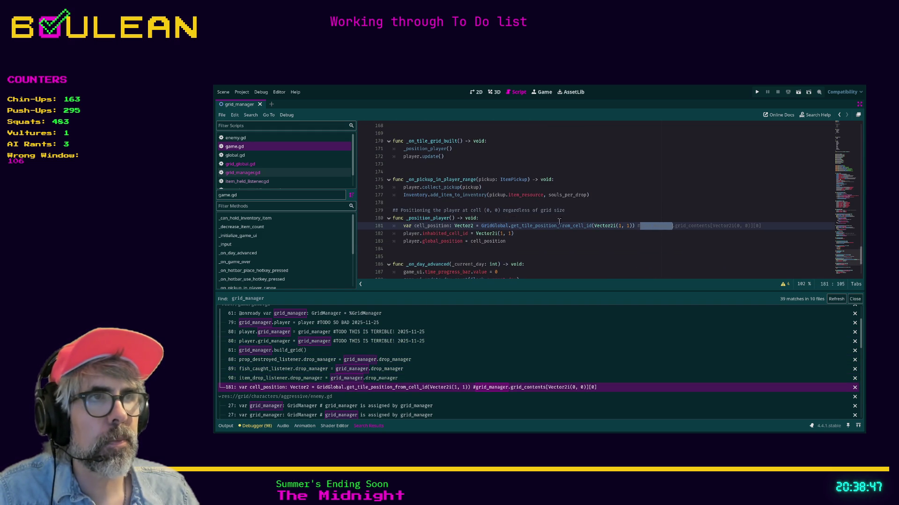
click(627, 226)
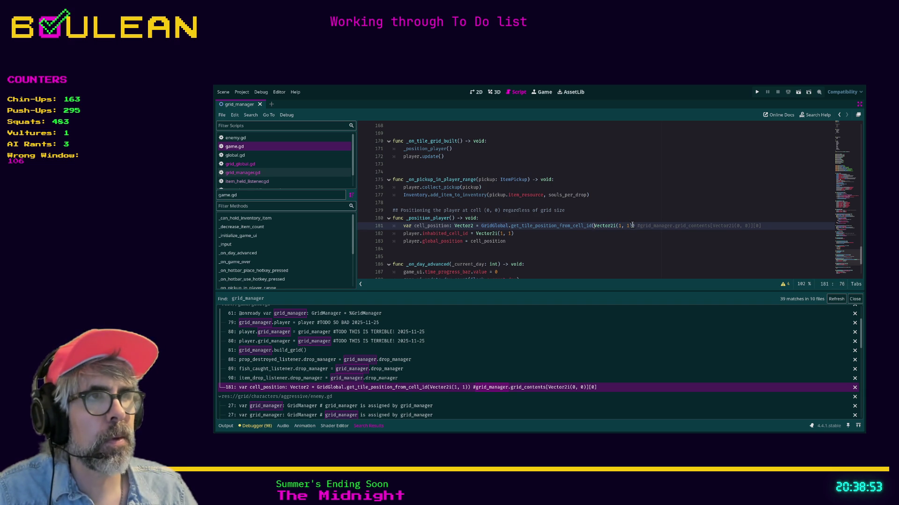
Replace both Vector2i(1, 1) arguments on lines 181–182 with PLAYER_STARTING_CELL_ID.
shift+click(631, 226)
text(PLAYER)
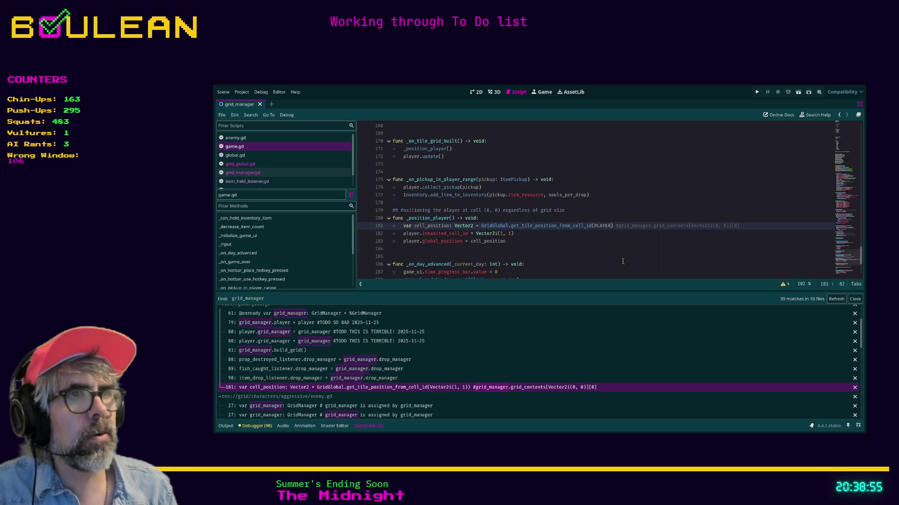
text(_STARTING_CELL_ID)
key(Return)
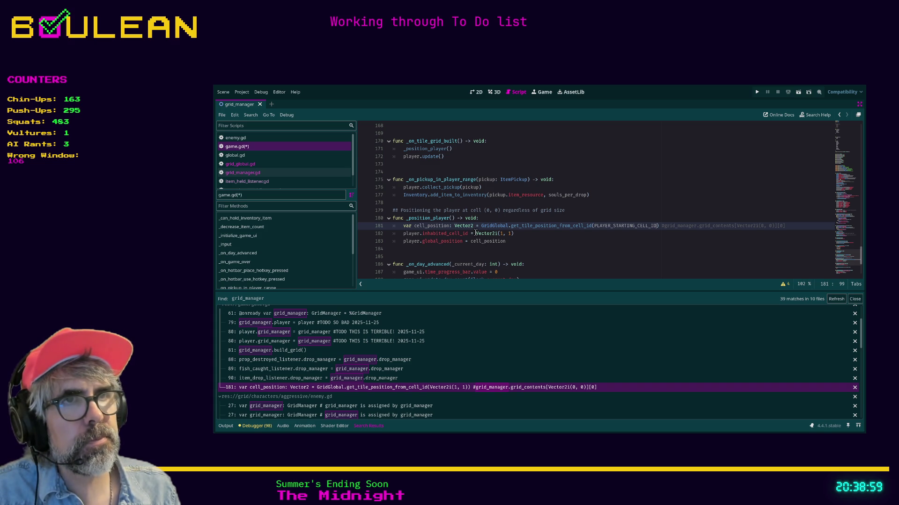
click(520, 234)
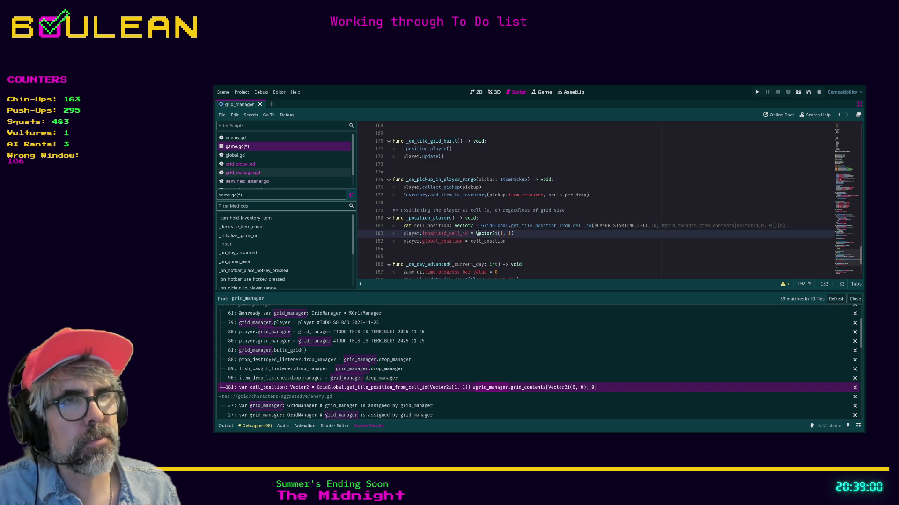
shift+click(517, 232)
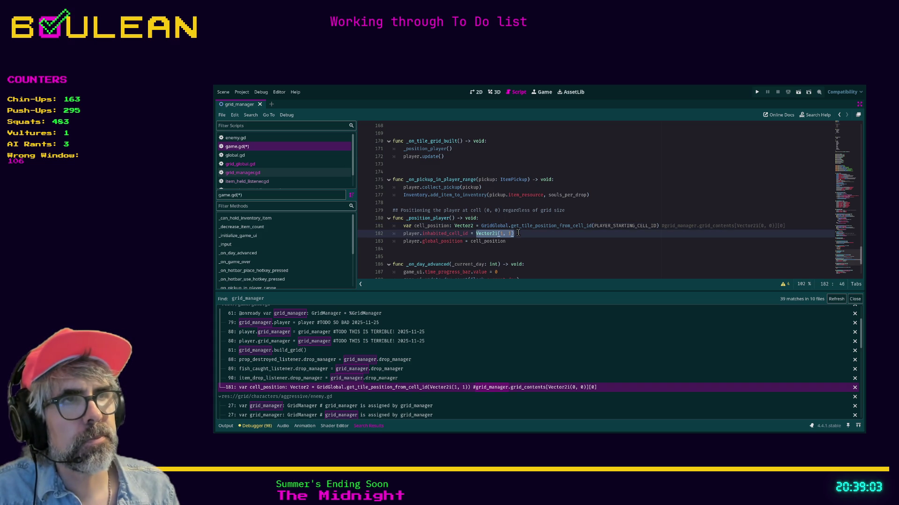
text(PLA)
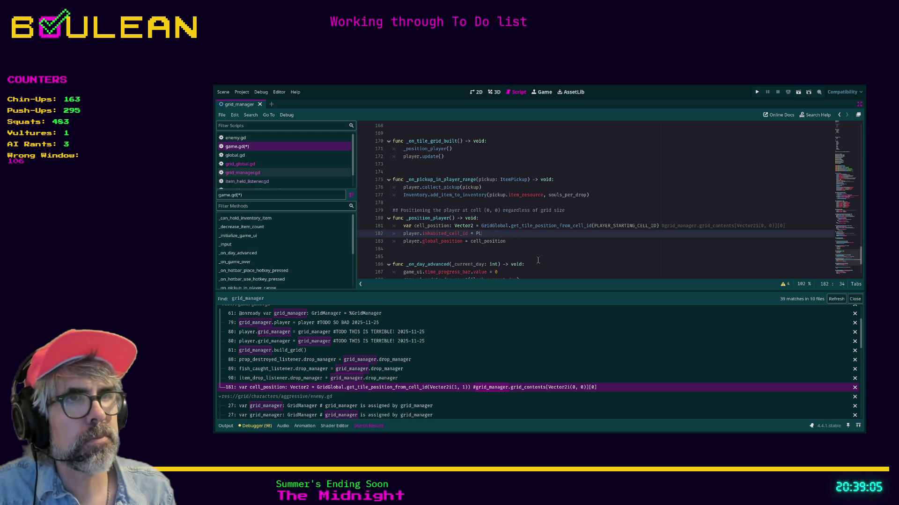
key(Return)
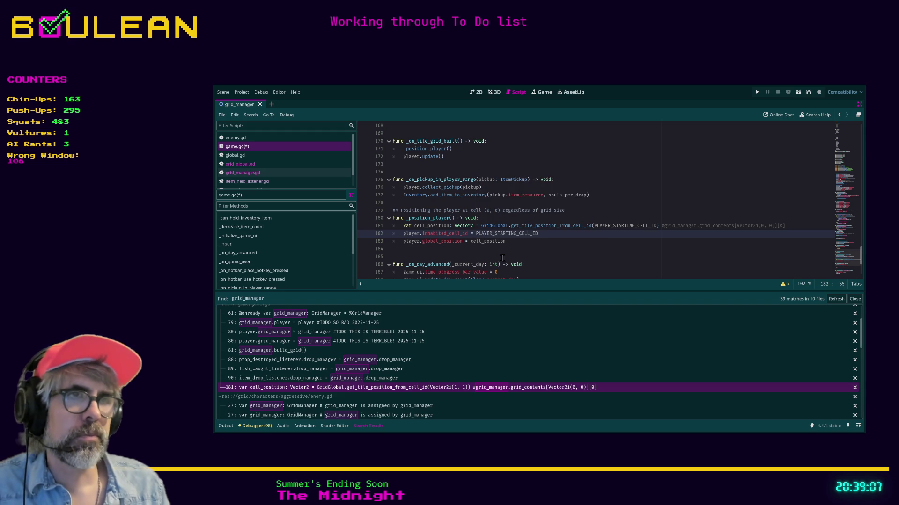
Save game.gd and run the game to test the new constant.
click(501, 255)
key(ctrl+s)
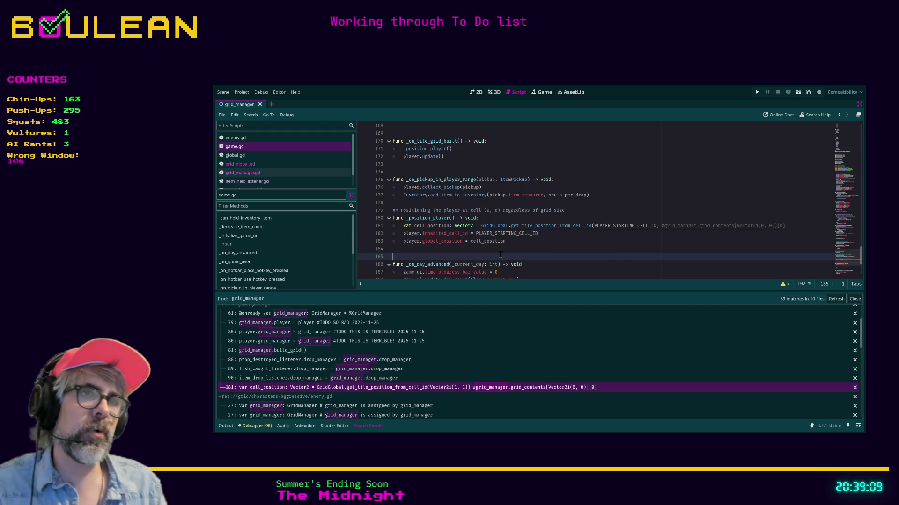
key(F5)
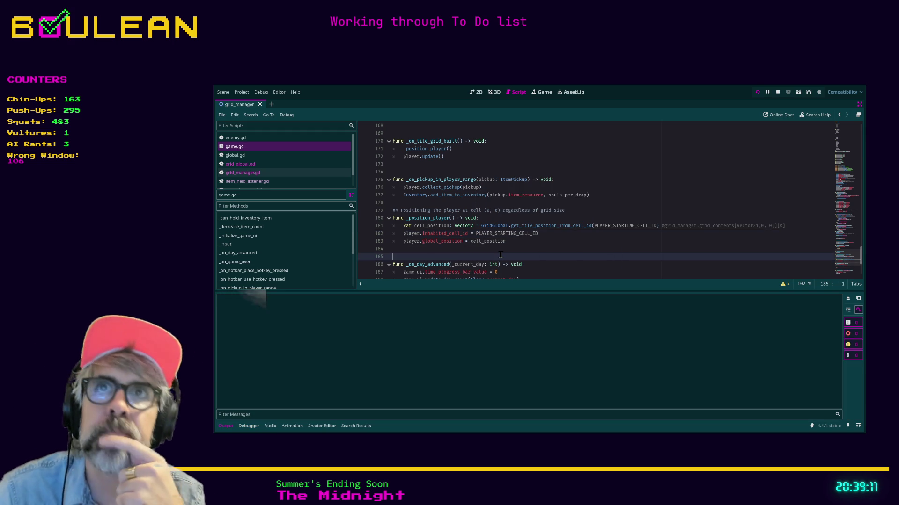
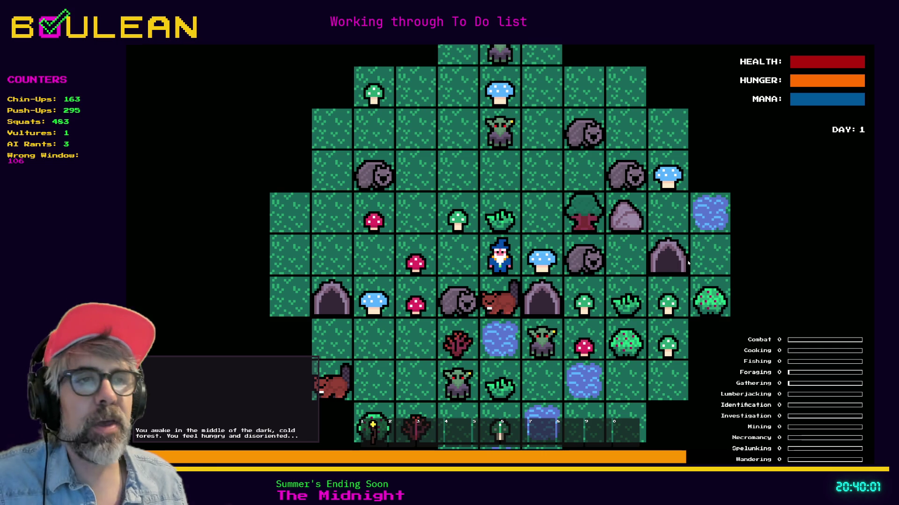
Pick up the Blue Mushroom, kill the Wombat for 16 Raw Meat, then attack the Goblin.
key(Right)
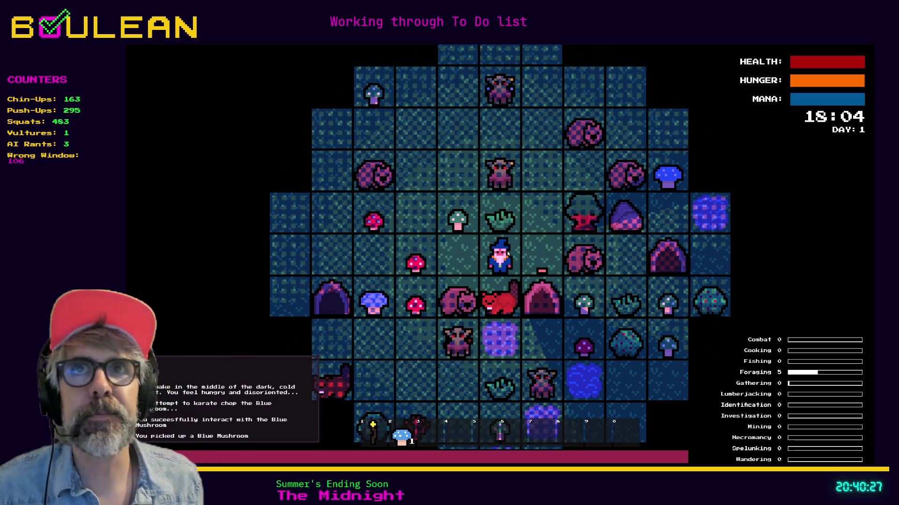
key(Left)
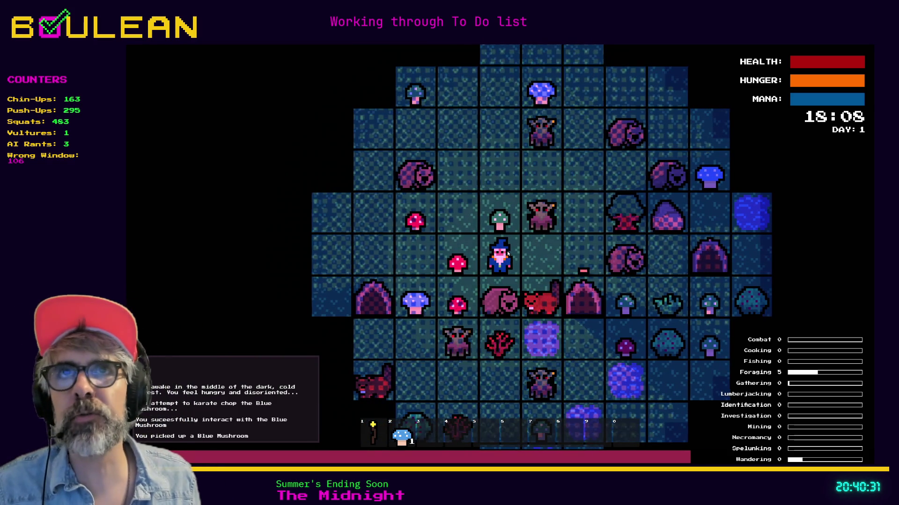
key(Down)
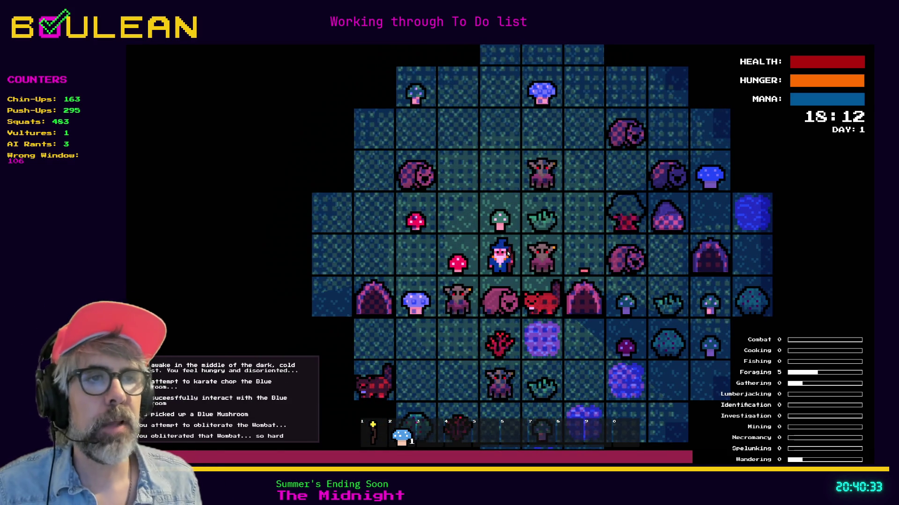
key(Down)
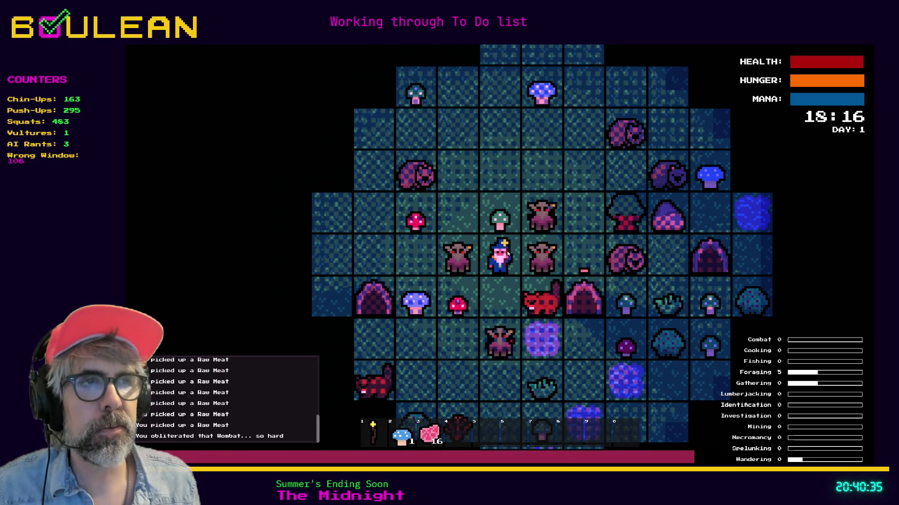
key(Down)
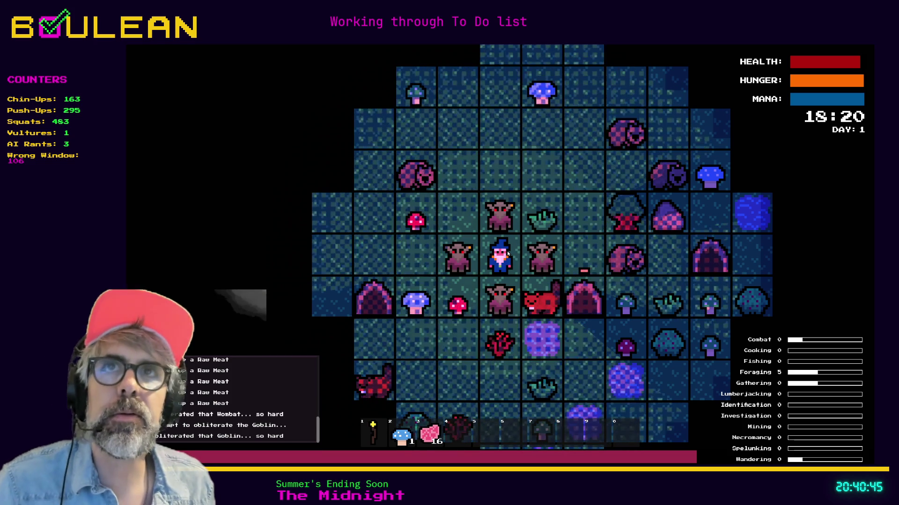
Kill the Goblins attacking from the right, above and left of the wizard.
key(Right)
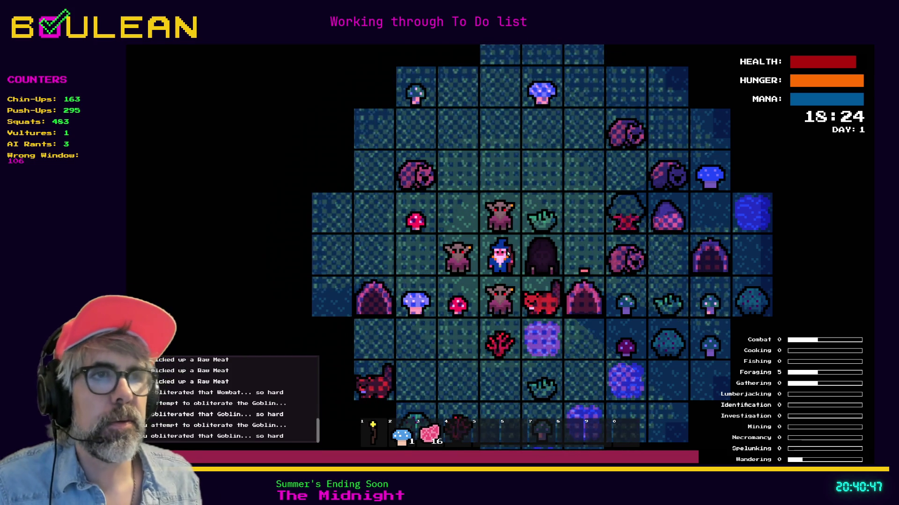
key(Left)
key(Left)
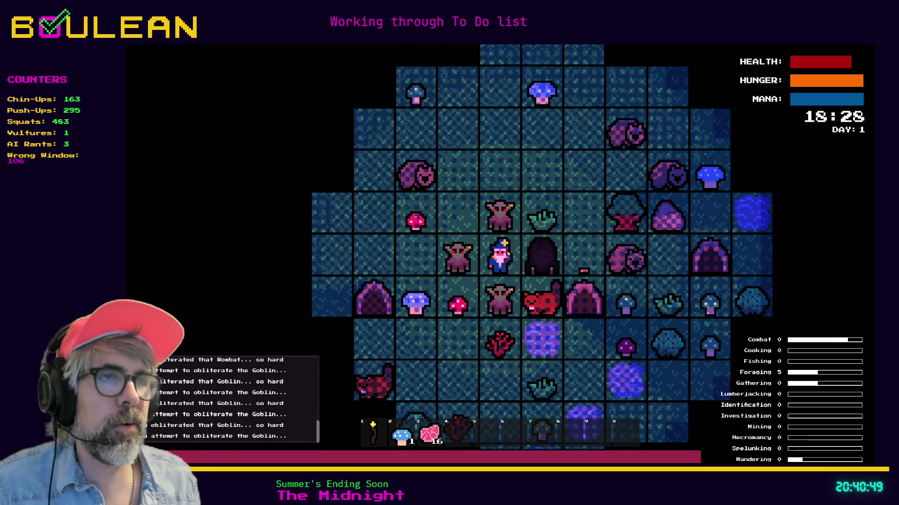
key(Up)
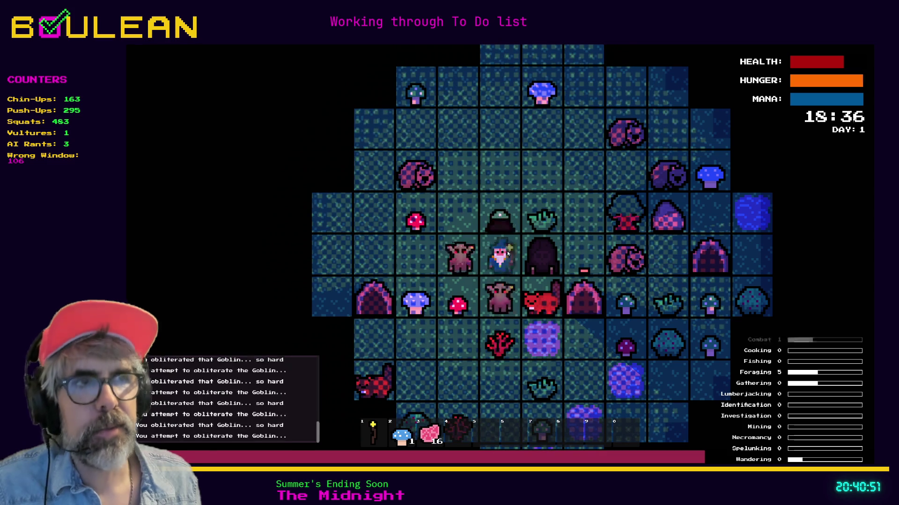
key(Left)
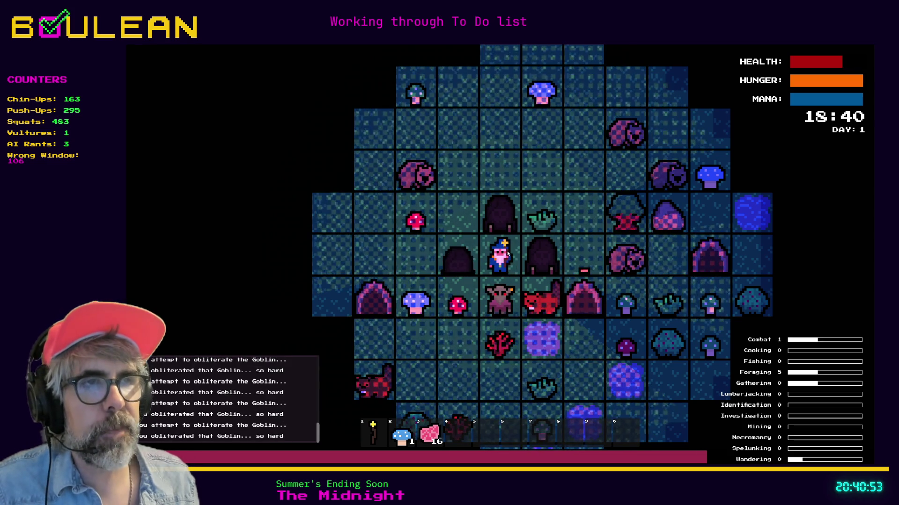
key(Down)
key(Down)
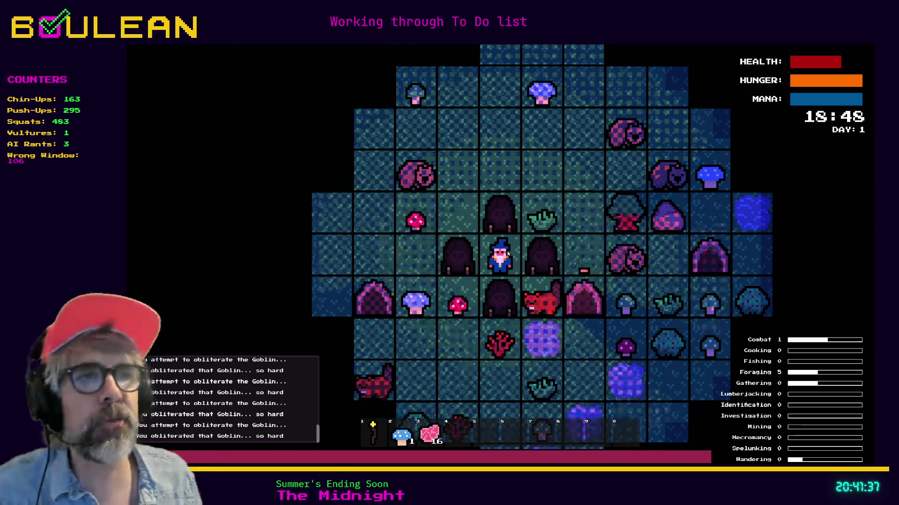
Smash the Gravestone for a Soul, step right onto the second Blue Mushroom, and open the debug menu.
key(Right)
key(Right)
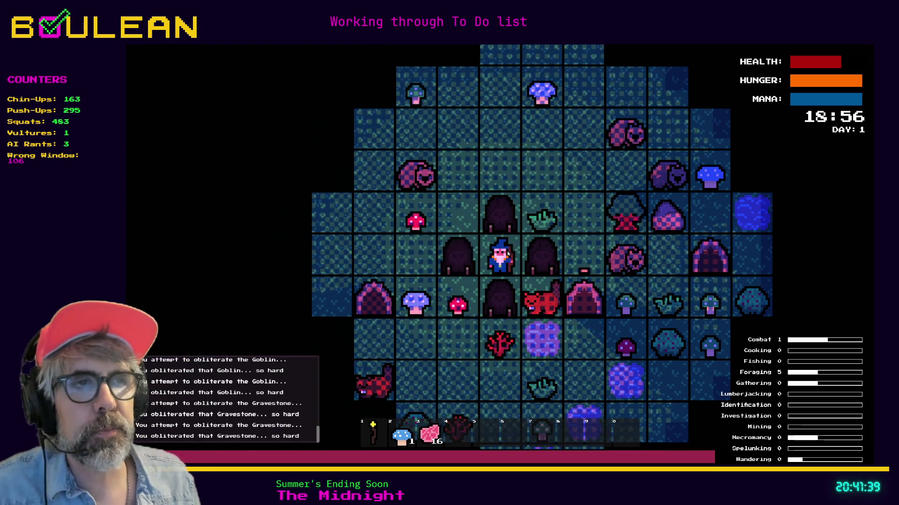
key(Right)
key(Right)
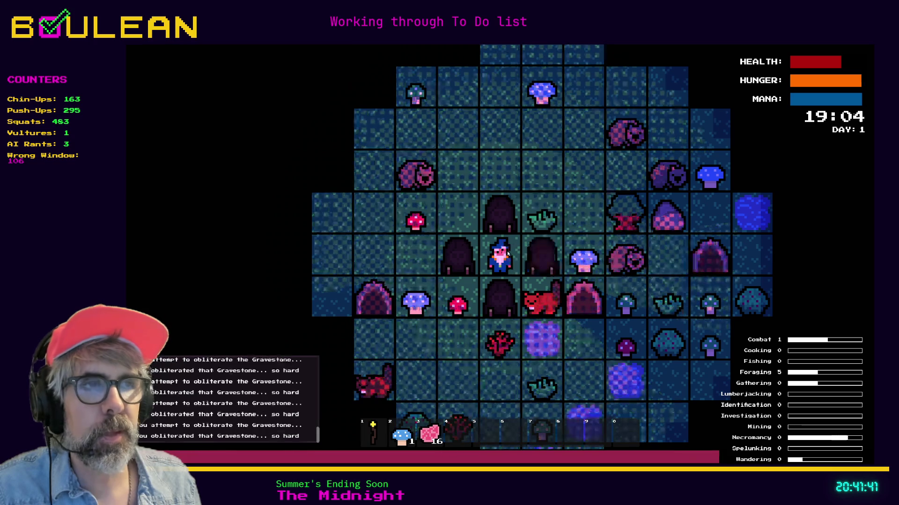
key(Right)
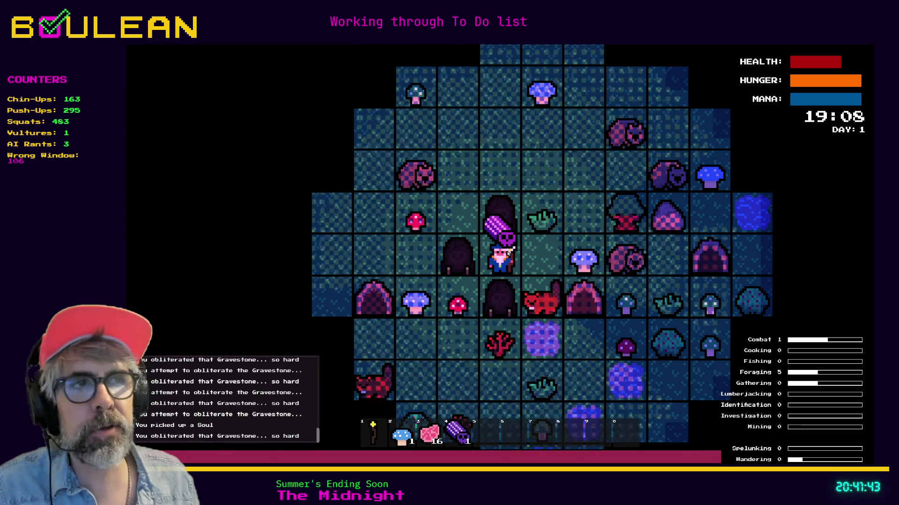
key(Right)
key(Right)
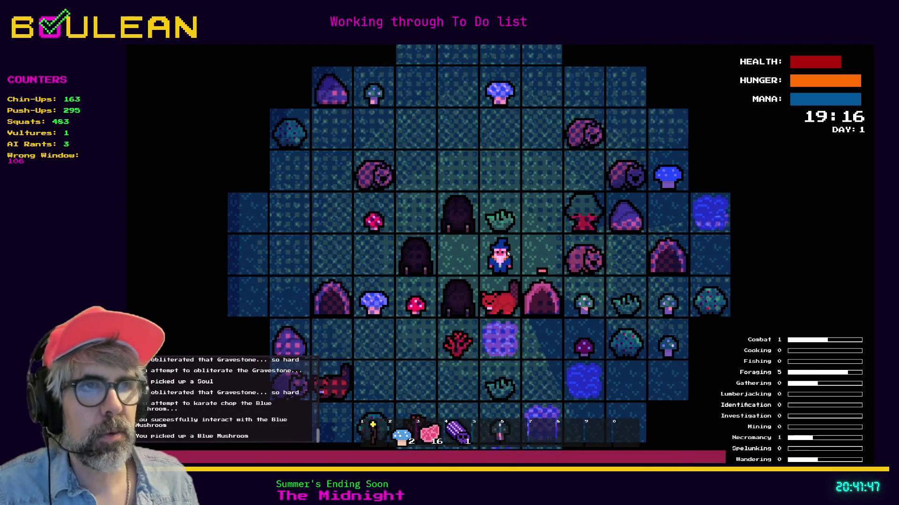
key(grave)
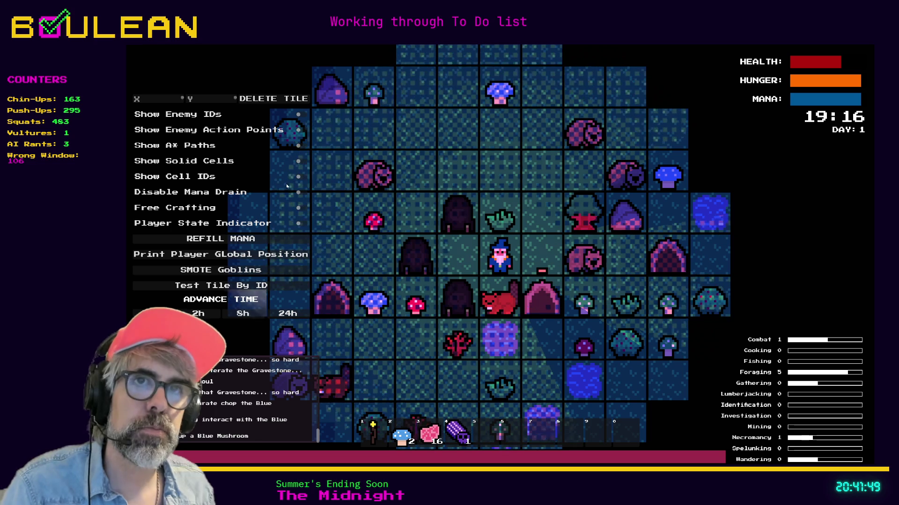
Toggle Show Cell IDs on and off, move the wizard up a tile, and stop the game.
click(298, 177)
click(298, 176)
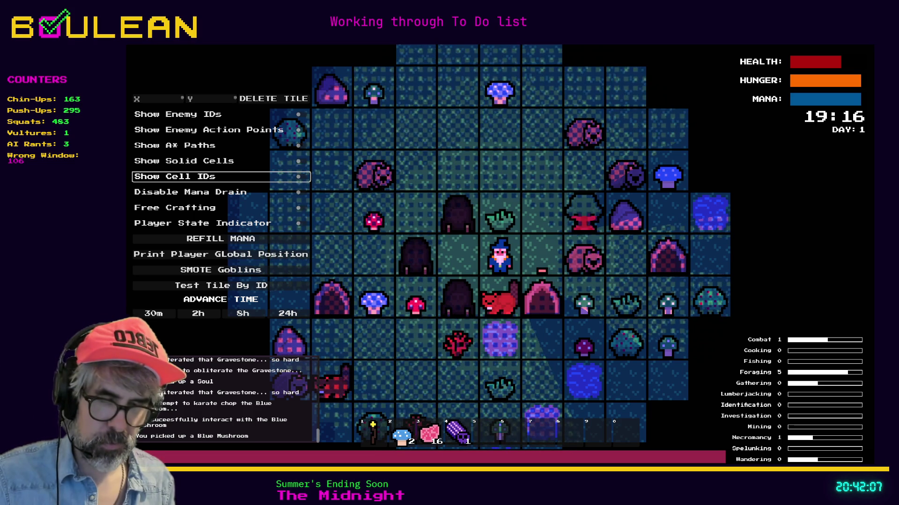
key(w)
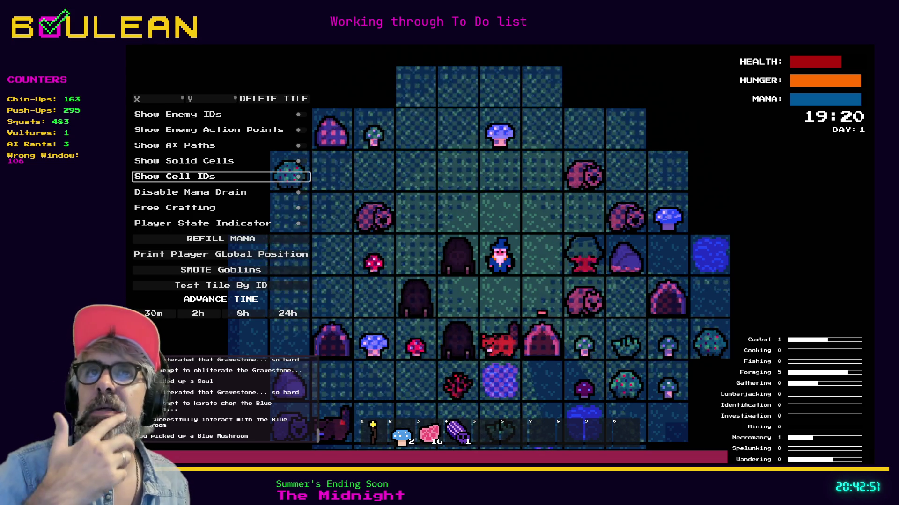
key(Escape)
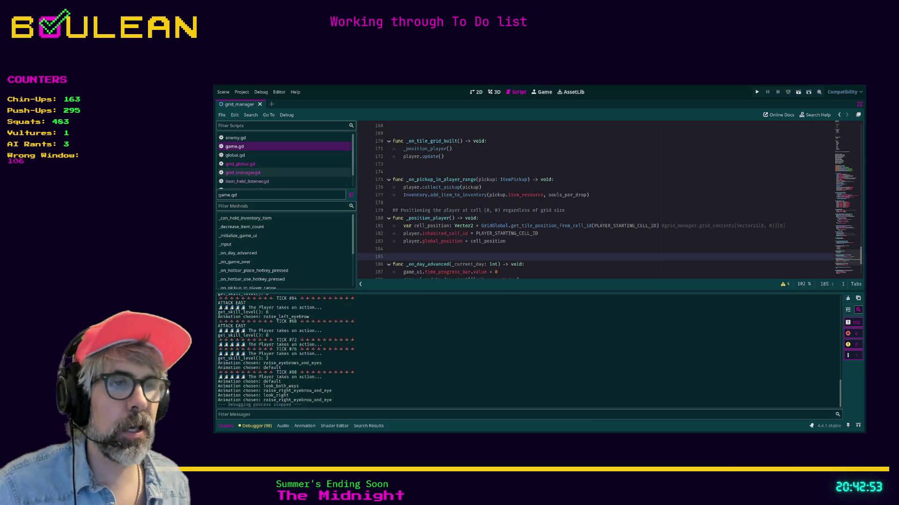
Search 'carbrix steam' in a new Brave tab and open the Carbrix Steam store page.
key(alt+Tab)
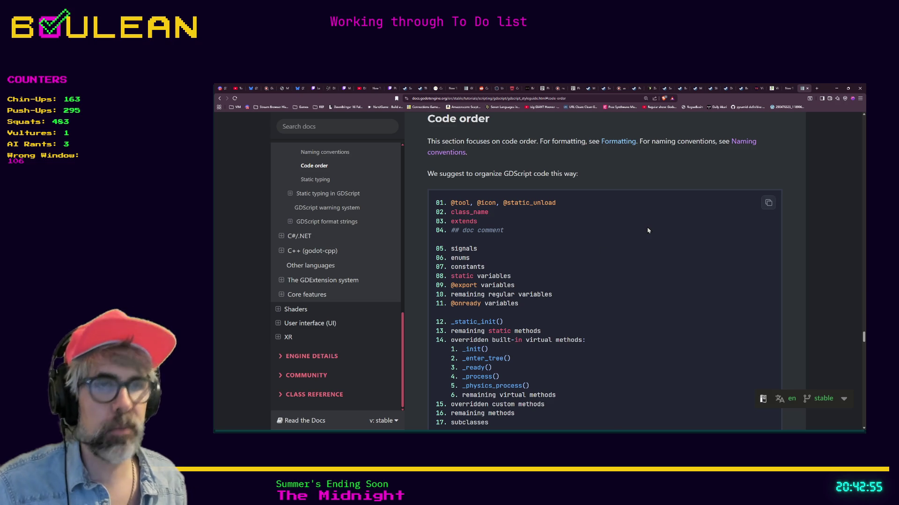
key(ctrl+t)
text(car)
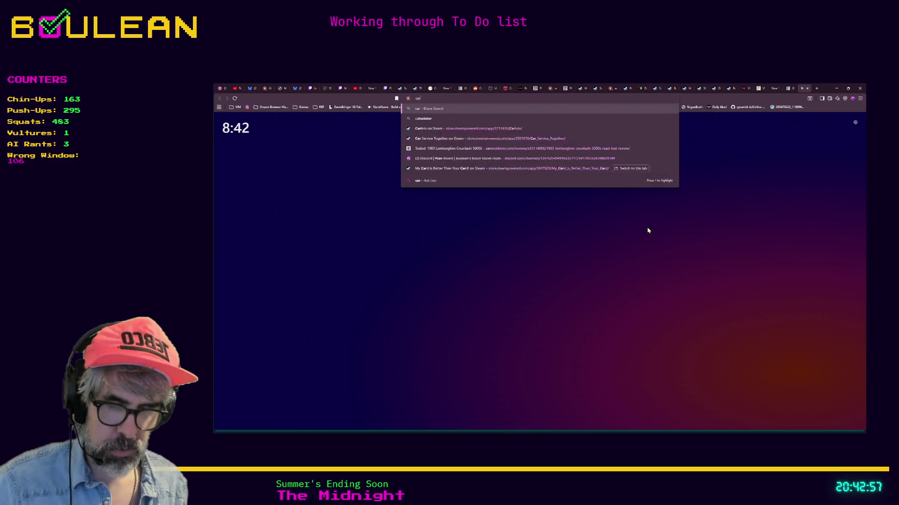
text(brix steam)
key(Return)
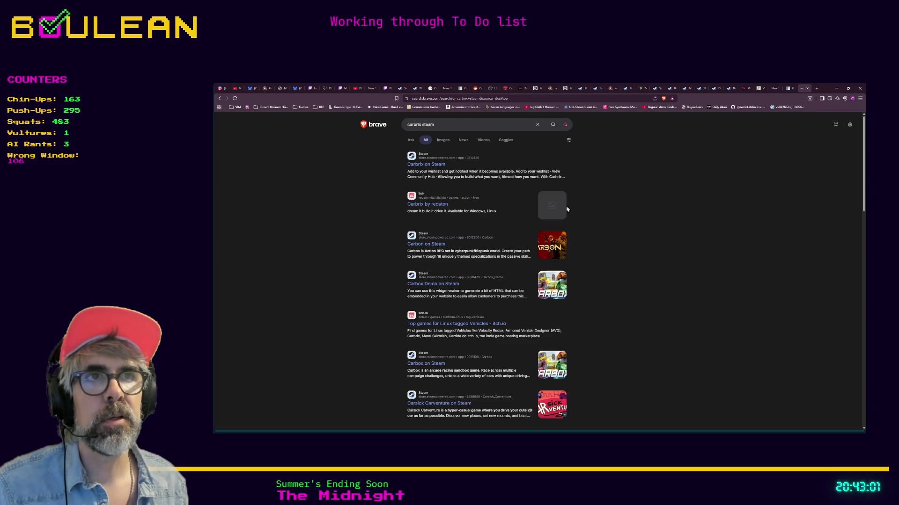
click(424, 166)
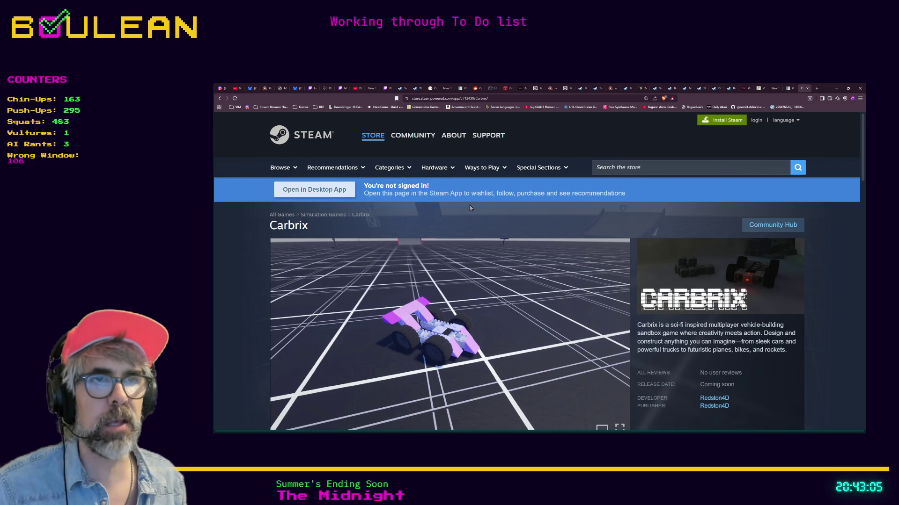
Scroll the Carbrix Steam page, view its fourth screenshot, and return to Godot.
scroll(491, 240, down, 1)
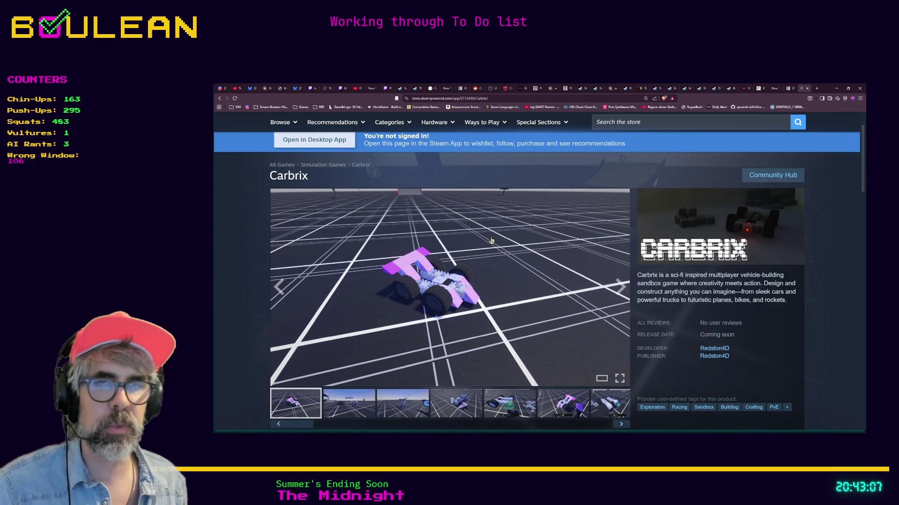
scroll(491, 241, down, 1)
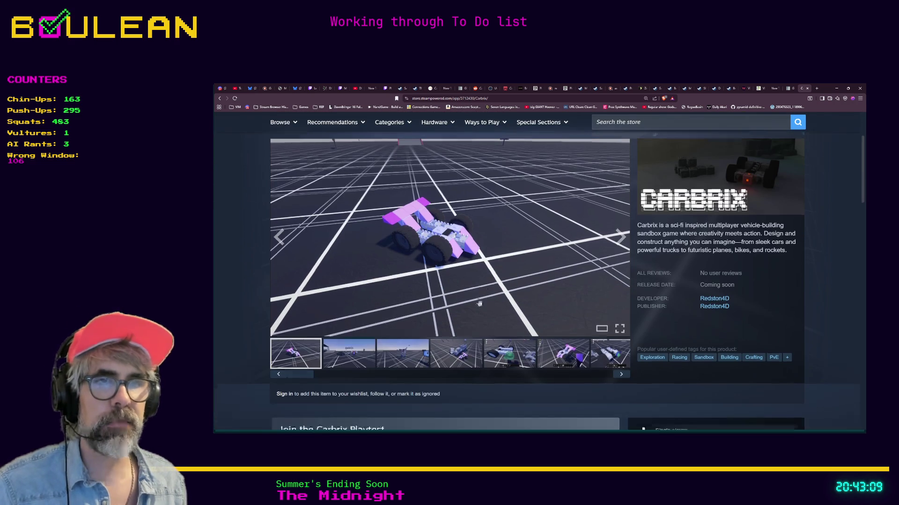
click(465, 353)
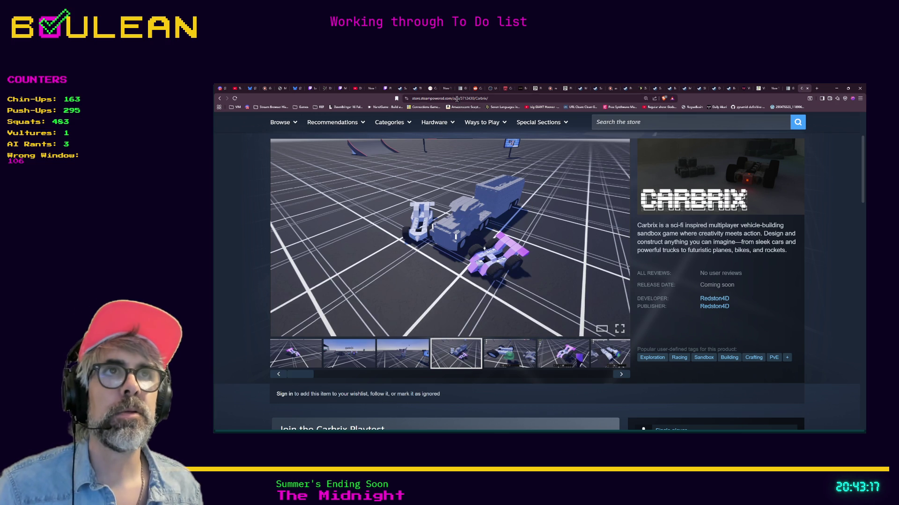
scroll(449, 234, down, 1)
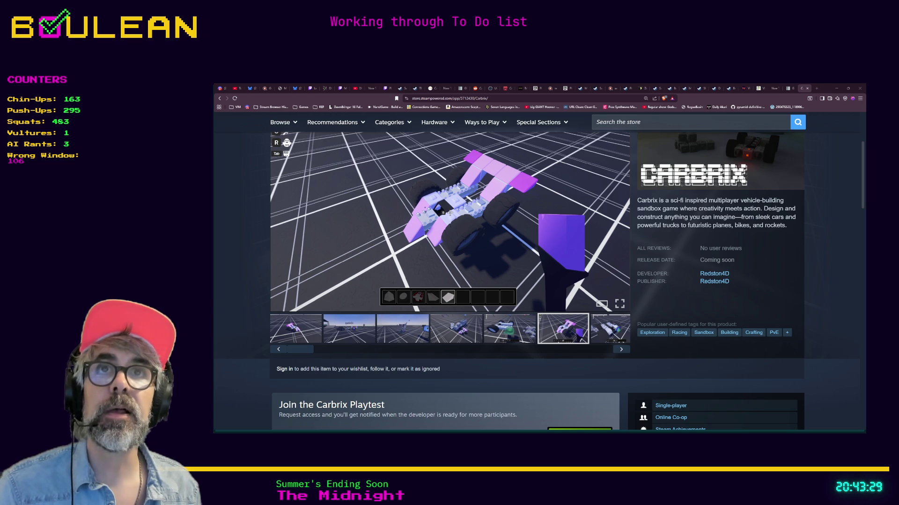
key(alt+Tab)
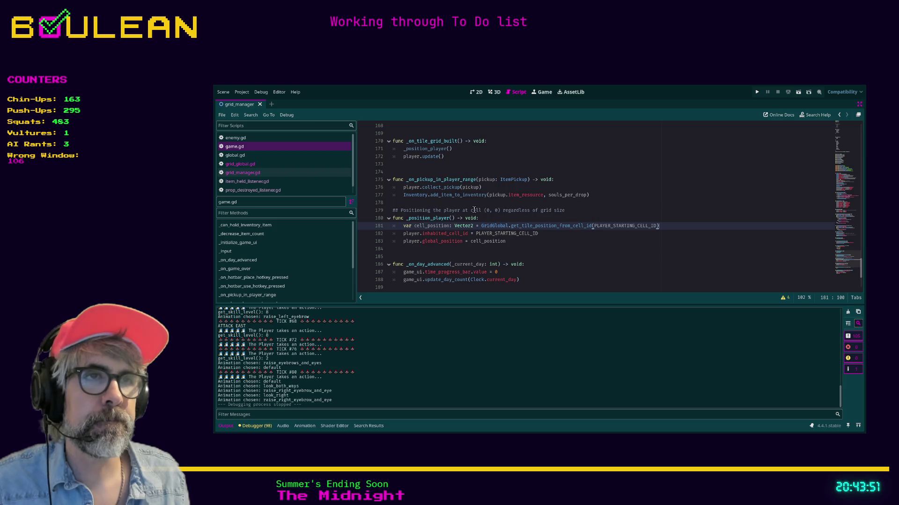
Run a project-wide search for grid_manager from the game.gd script.
click(537, 218)
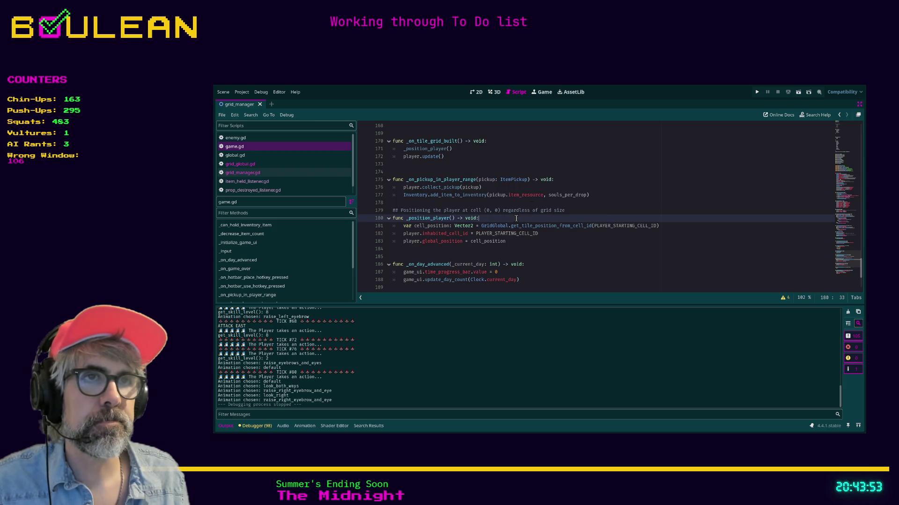
click(465, 256)
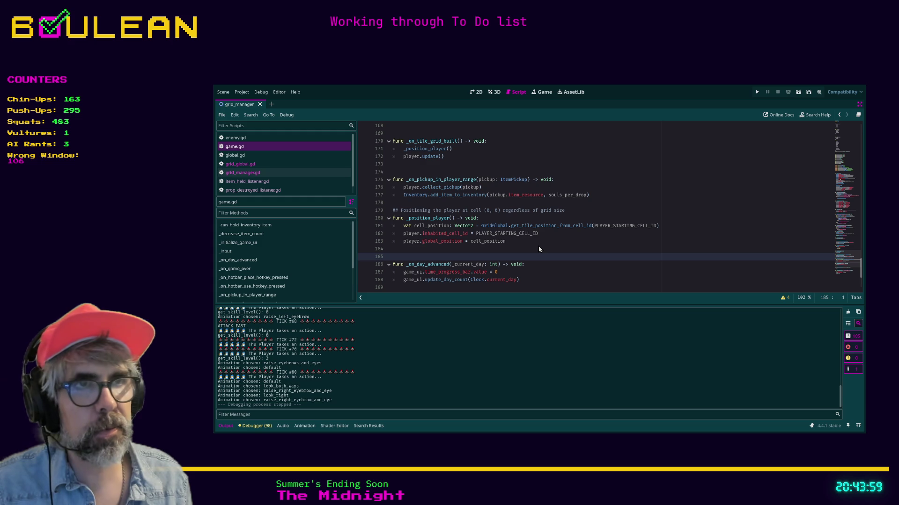
key(ctrl+shift+f)
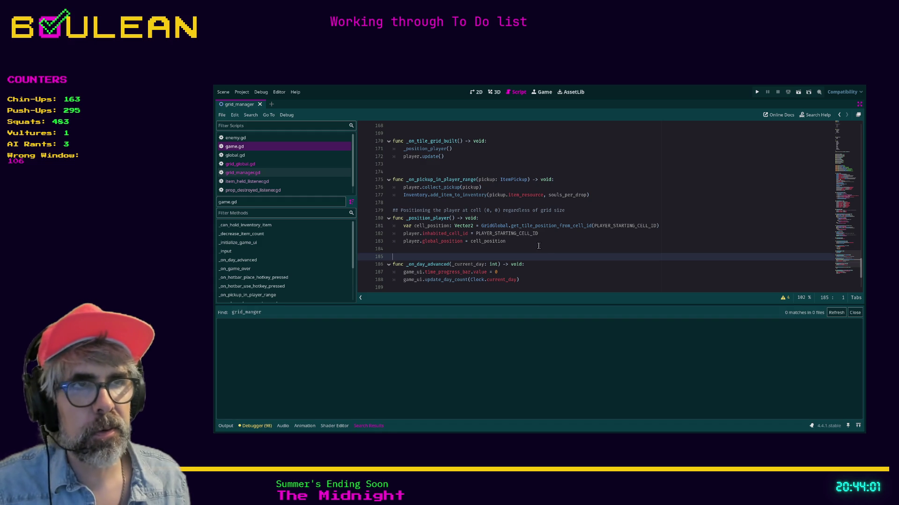
click(539, 246)
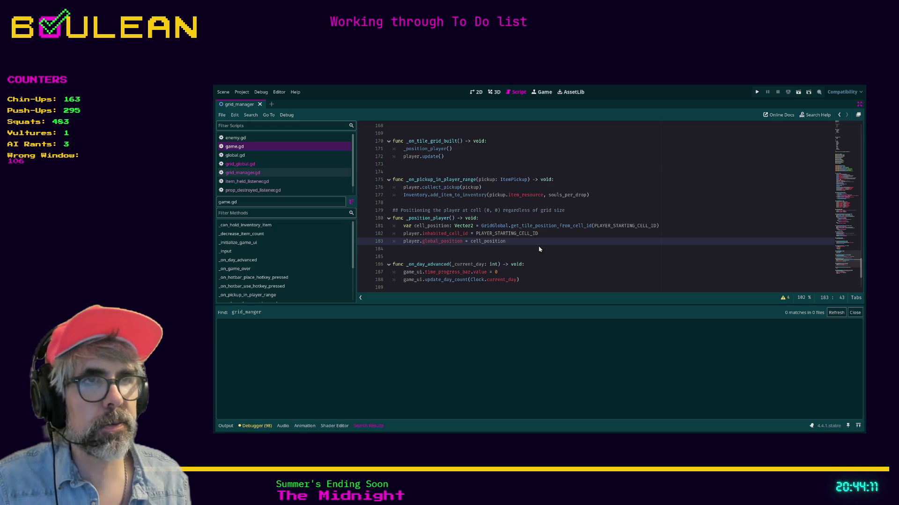
key(Return)
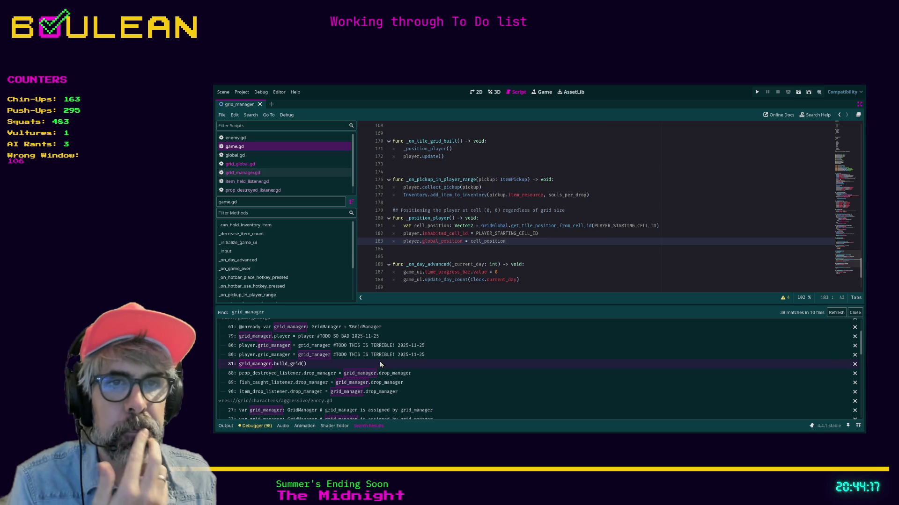
Browse the grid_manager matches and open enemy.gd at its line 27 declaration.
click(373, 377)
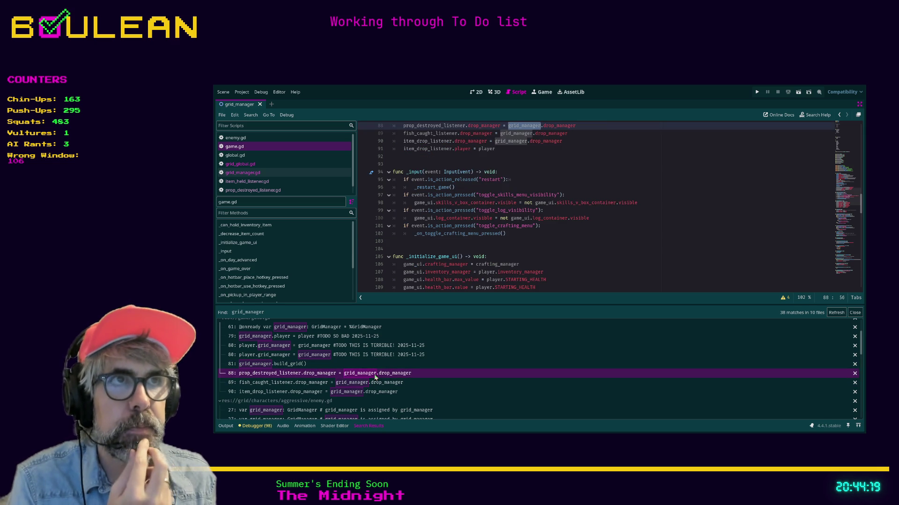
scroll(590, 237, up, 2)
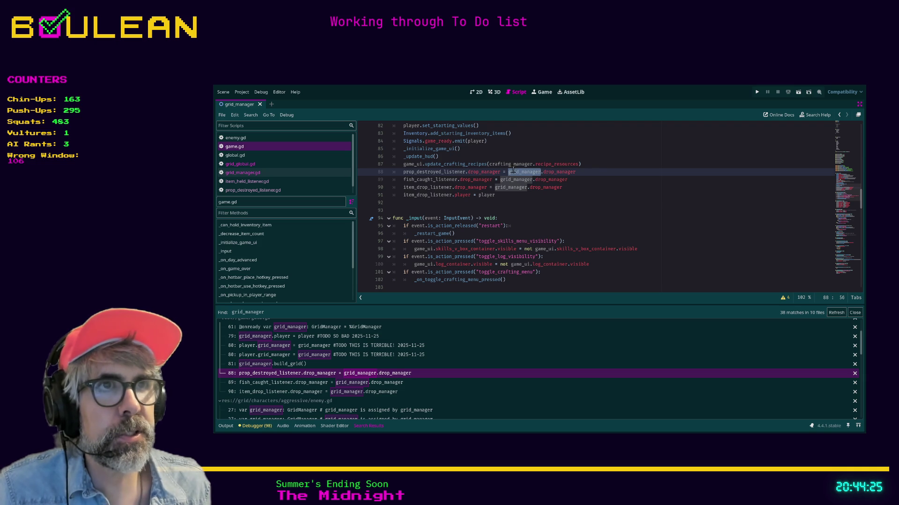
click(374, 393)
scroll(433, 388, down, 5)
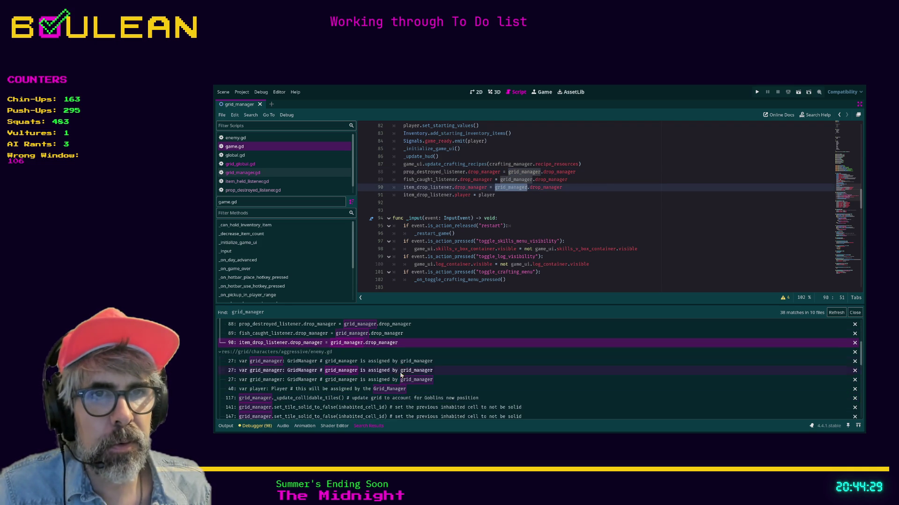
click(375, 364)
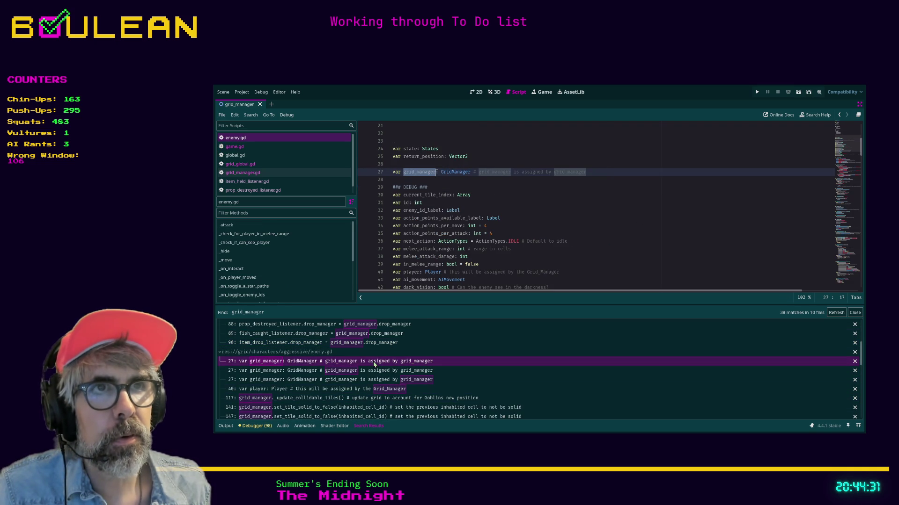
Find grid_manager in enemy.gd down to line 117, then open the _update_collidable_tiles definition.
click(435, 180)
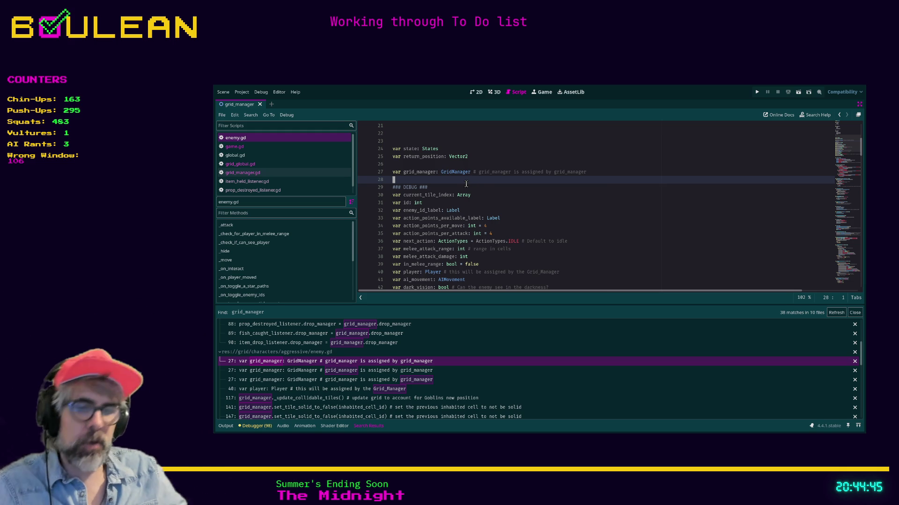
key(ctrl+f)
text(gr)
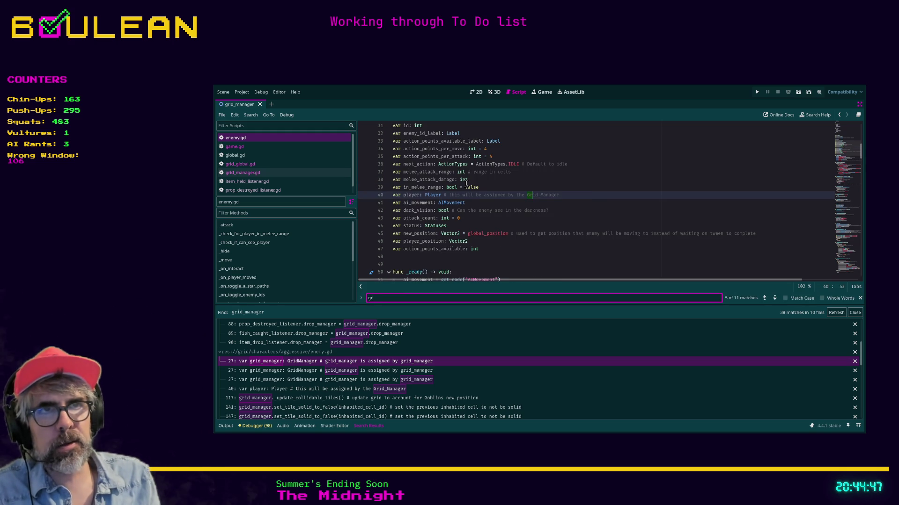
text(id_)
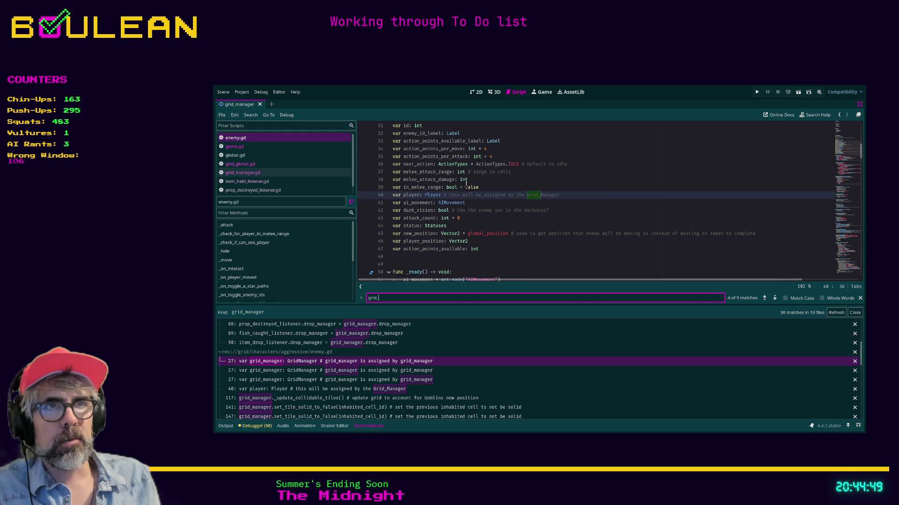
text(manager)
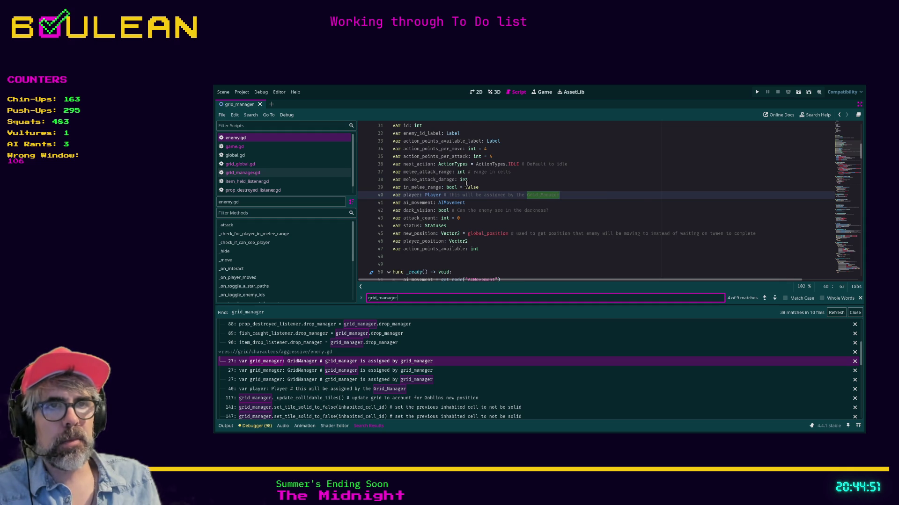
key(Return)
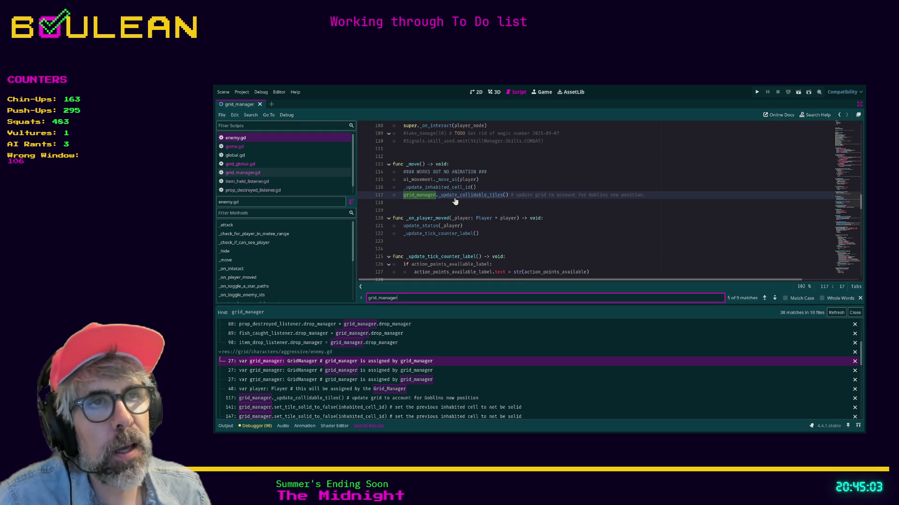
ctrl+click(457, 195)
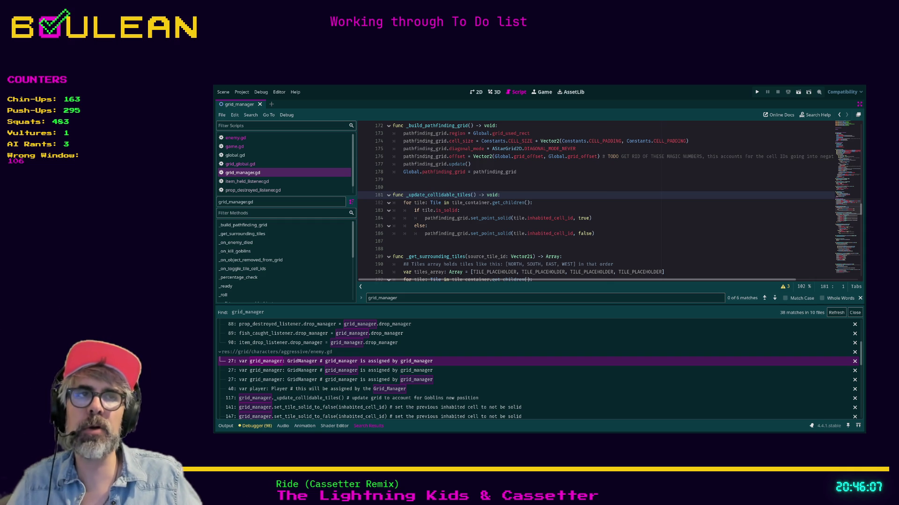
click(419, 256)
click(406, 249)
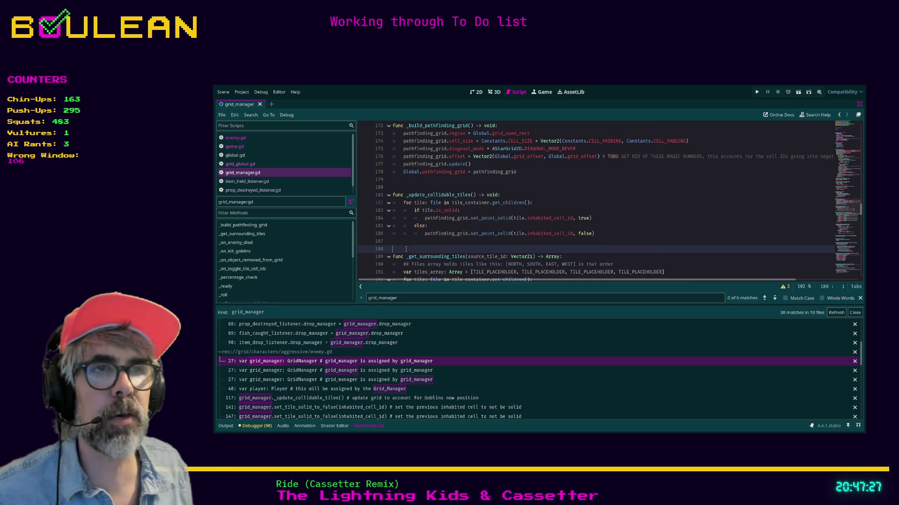
scroll(410, 225, down, 3)
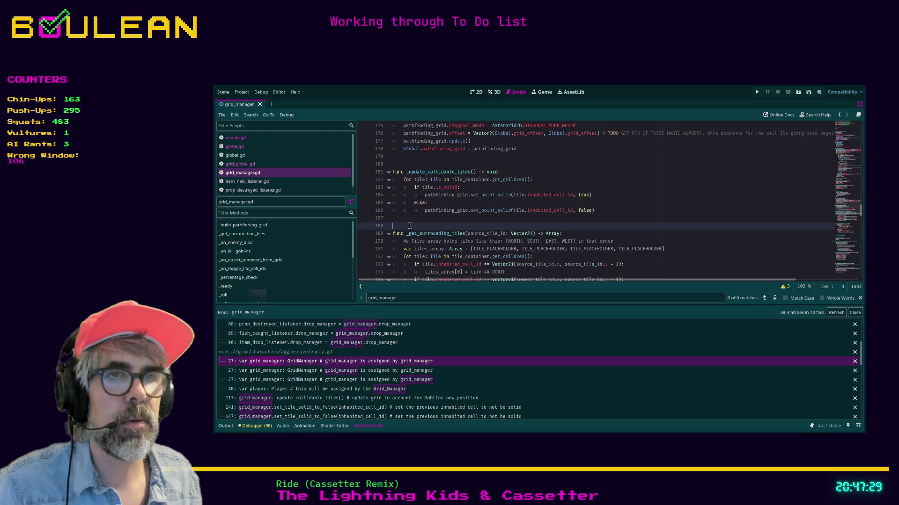
scroll(410, 226, down, 1)
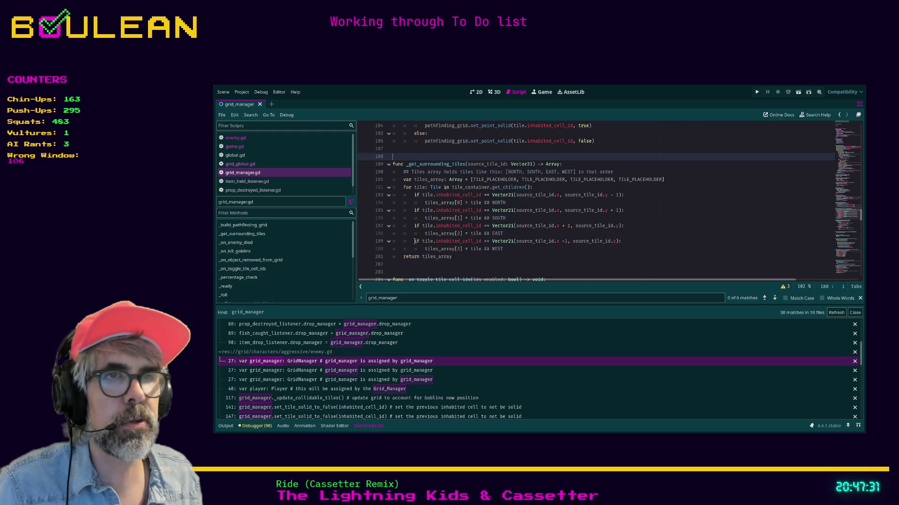
click(405, 253)
scroll(406, 249, down, 2)
click(402, 226)
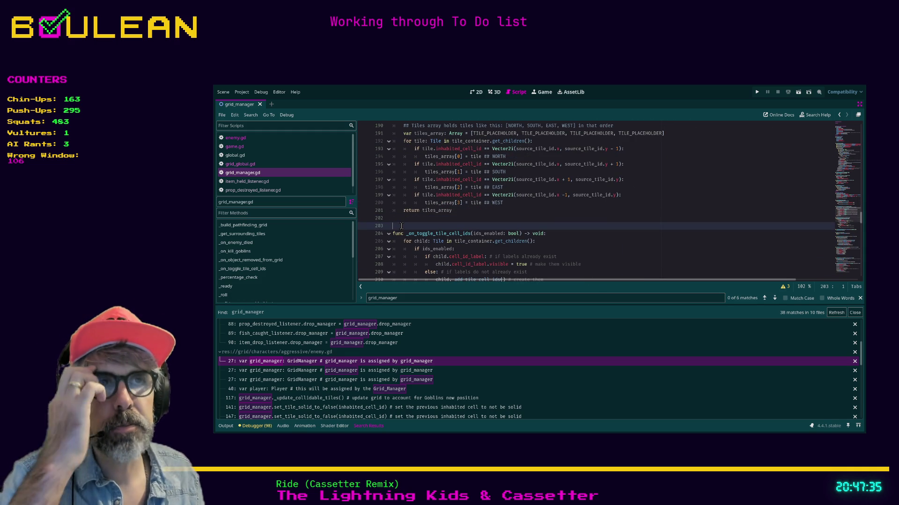
scroll(401, 226, up, 3)
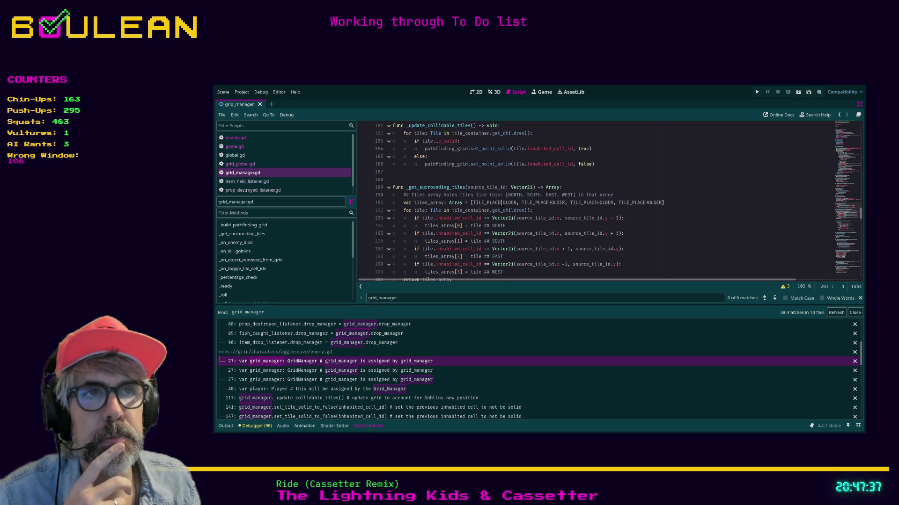
scroll(502, 203, down, 1)
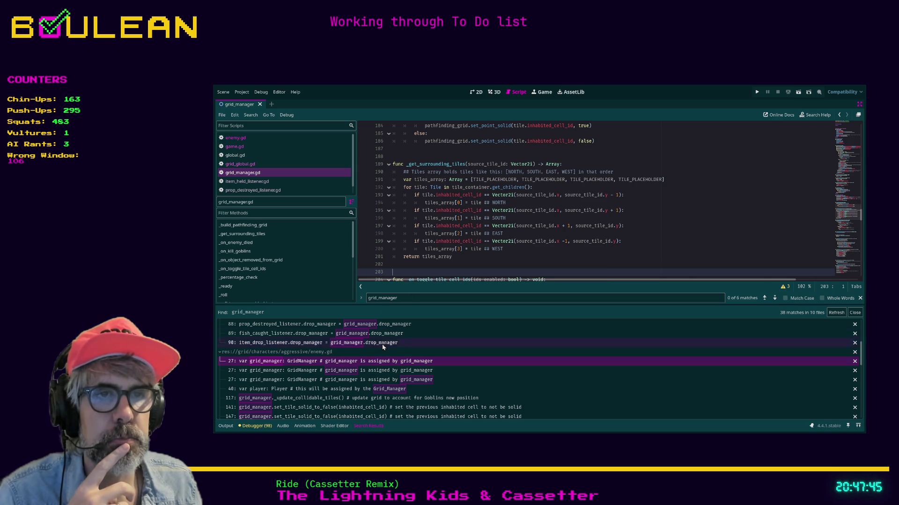
Step through enemy.gd's grid_manager matches on lines 27, 40, 117 and 141.
click(379, 373)
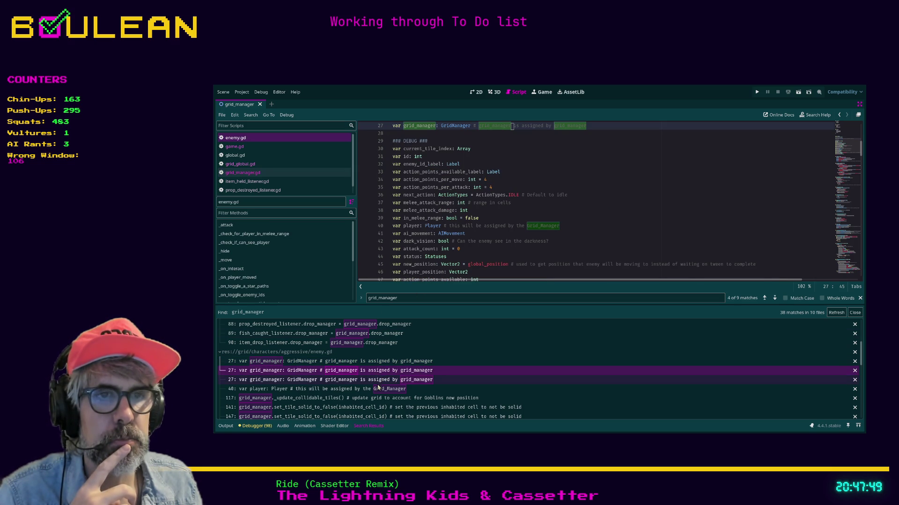
click(368, 391)
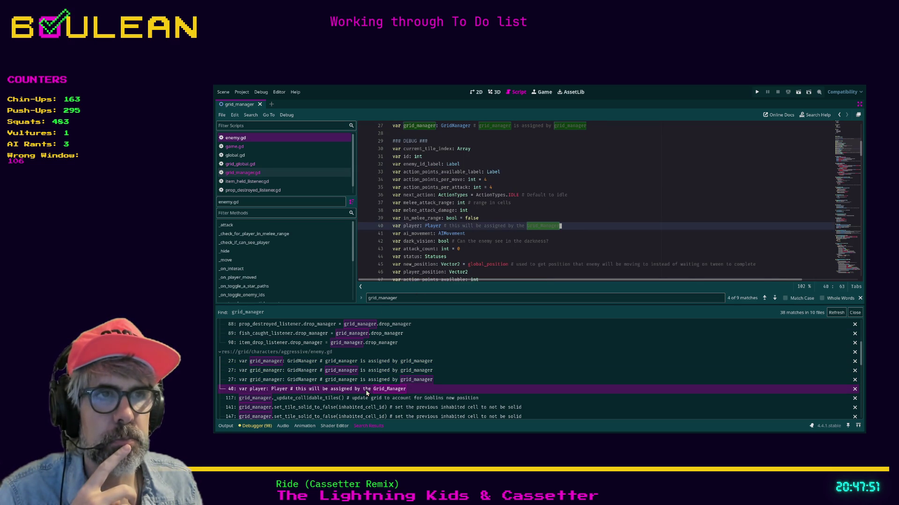
click(367, 400)
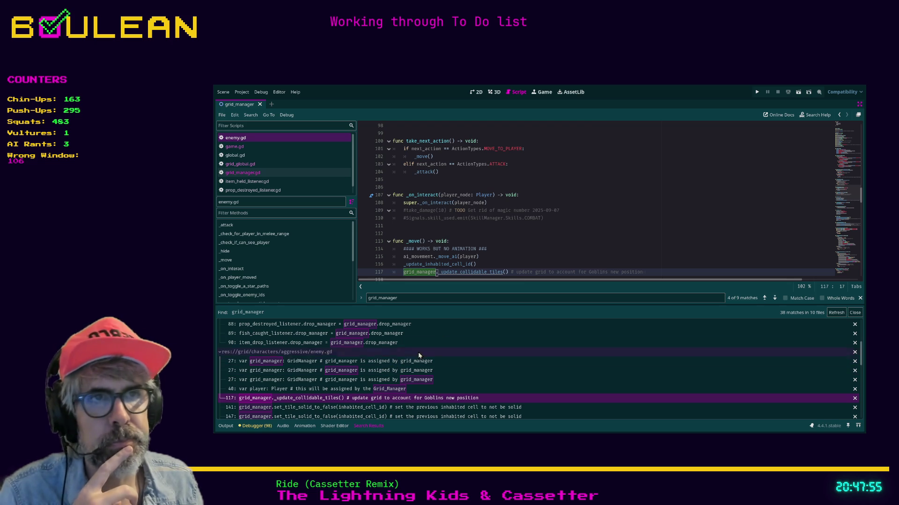
scroll(518, 224, down, 2)
scroll(453, 361, down, 2)
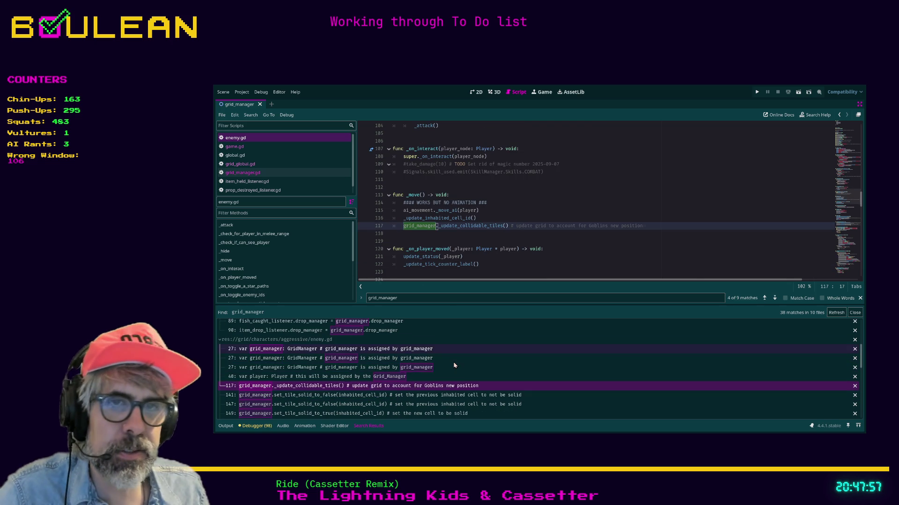
click(435, 383)
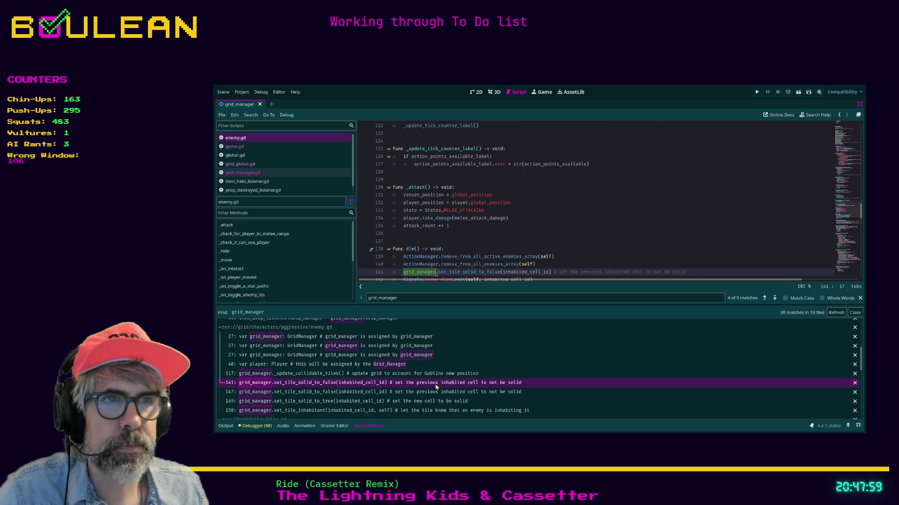
Scroll through the rest of enemy.gd to review its functions.
scroll(593, 226, down, 4)
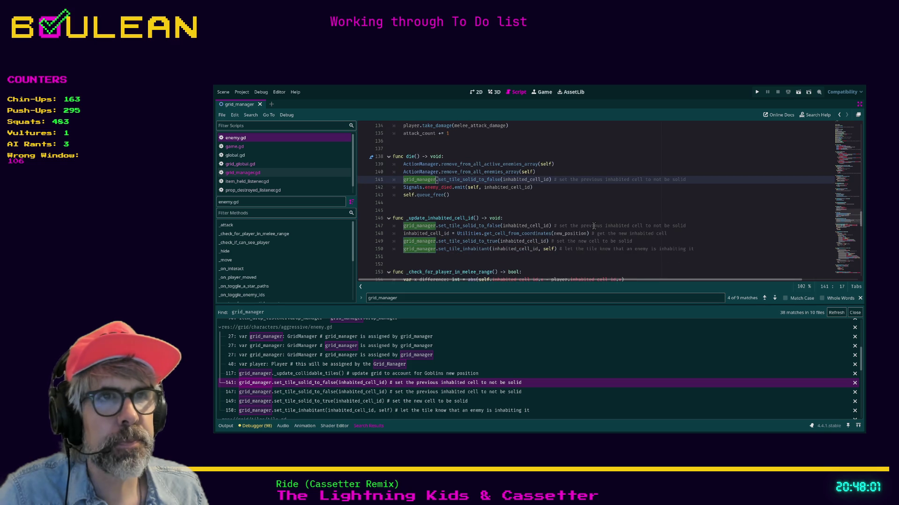
scroll(590, 226, up, 1)
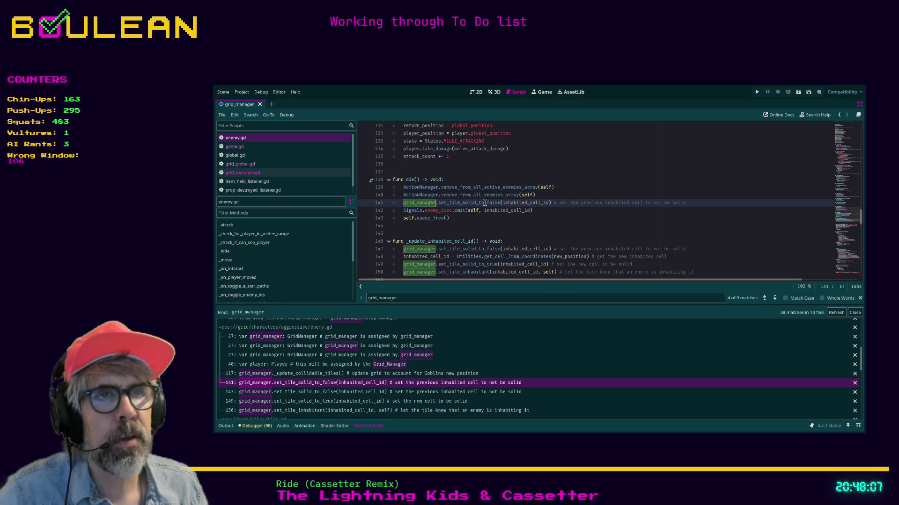
scroll(537, 216, down, 1)
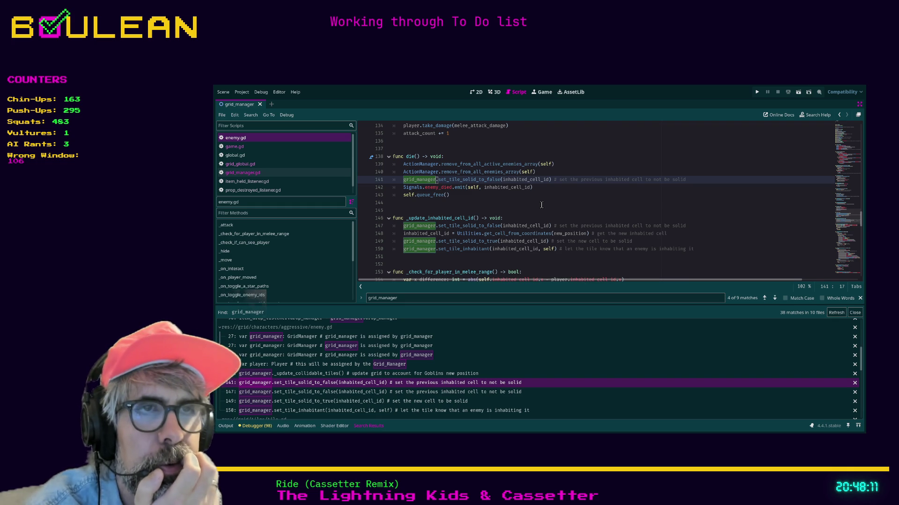
scroll(541, 205, down, 1)
scroll(542, 205, down, 1)
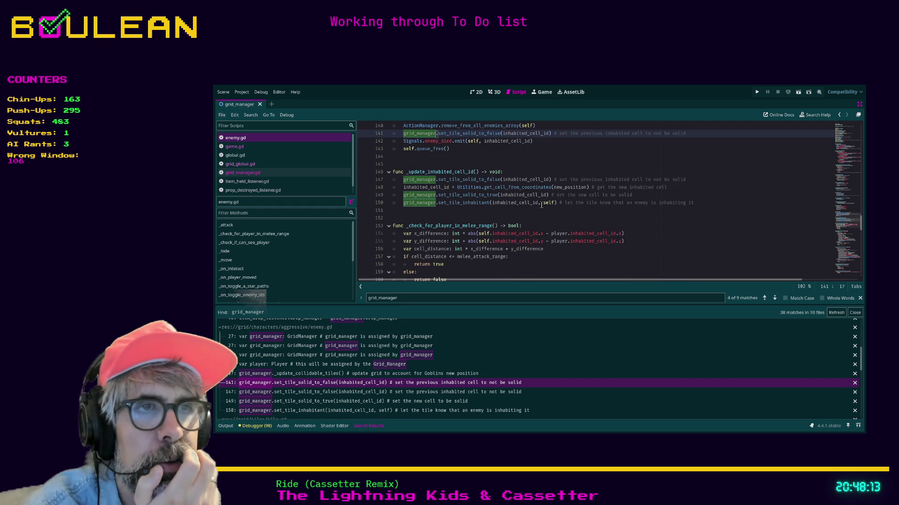
scroll(541, 205, up, 1)
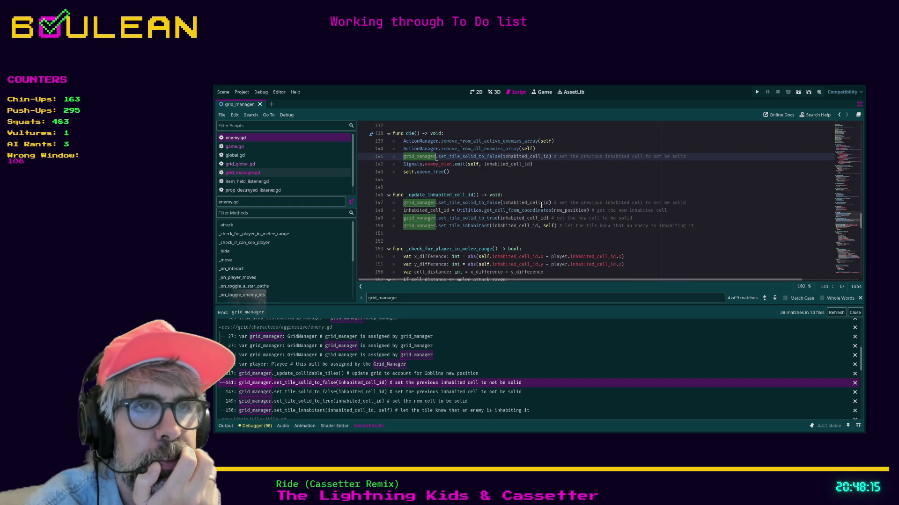
scroll(541, 205, down, 1)
scroll(542, 205, up, 1)
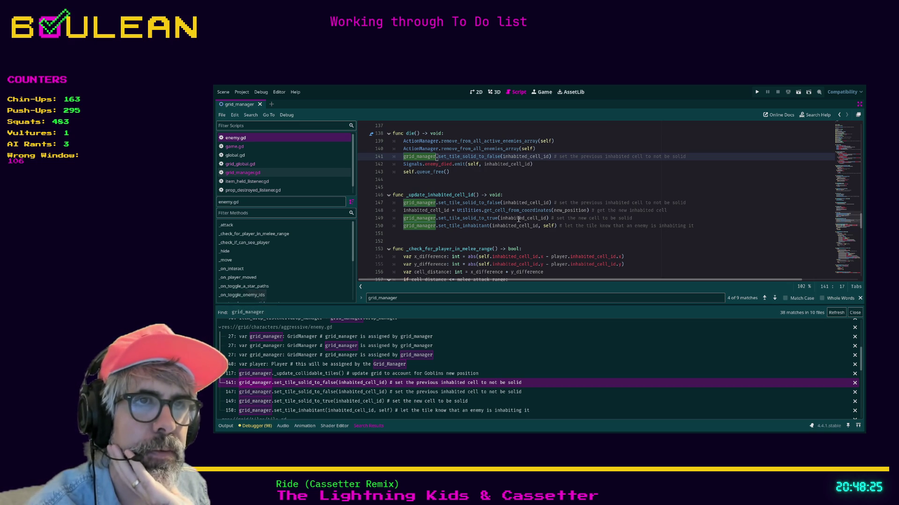
scroll(494, 217, down, 3)
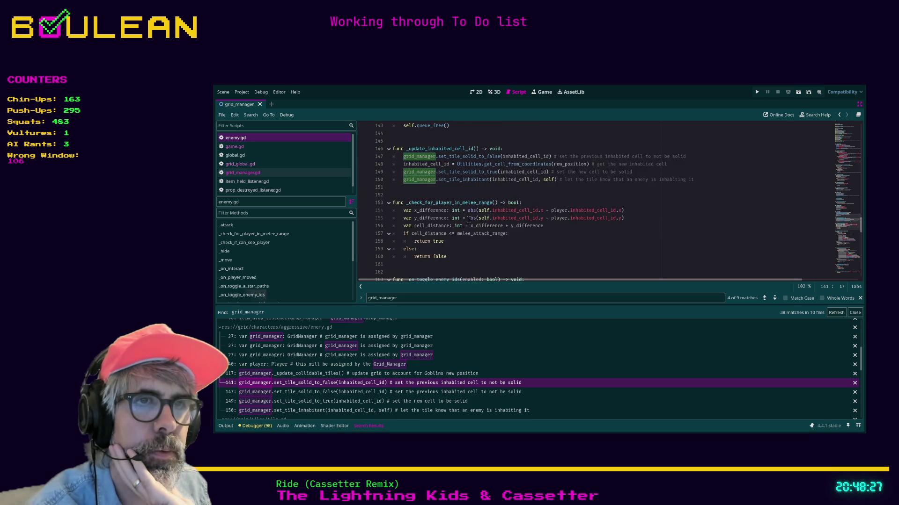
scroll(464, 220, down, 9)
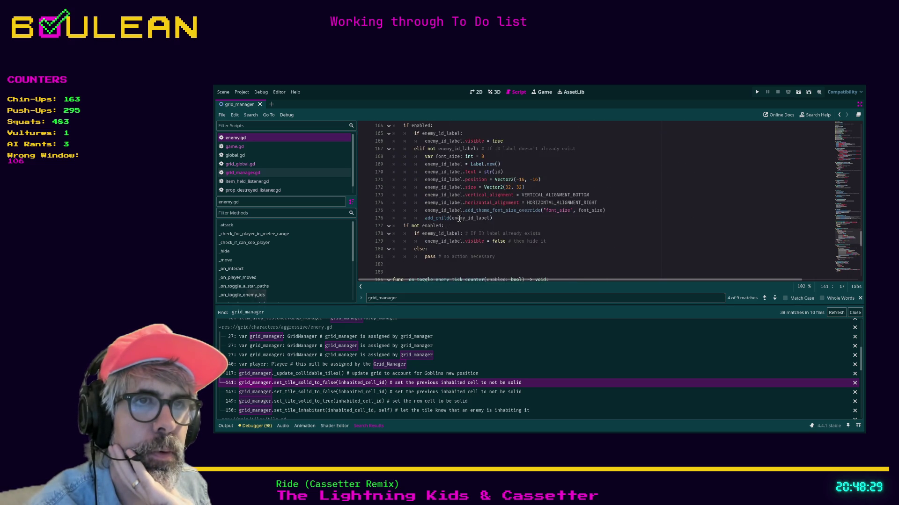
scroll(461, 216, down, 6)
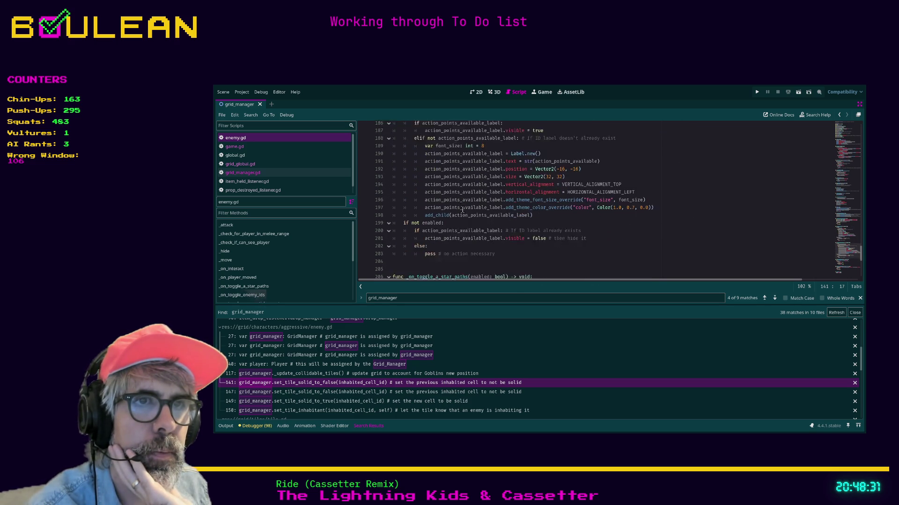
scroll(462, 210, down, 2)
scroll(463, 209, down, 3)
scroll(468, 209, up, 2)
scroll(473, 207, down, 1)
scroll(479, 206, up, 1)
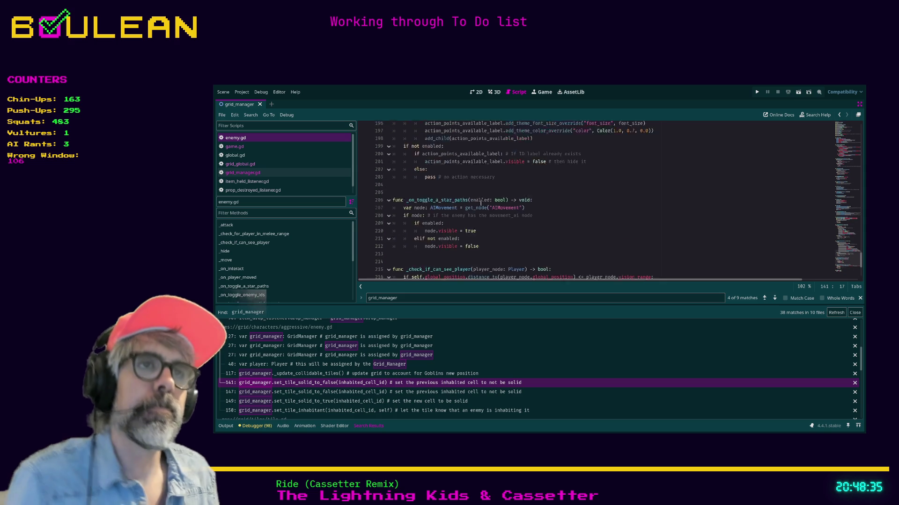
scroll(478, 206, up, 15)
scroll(539, 193, up, 4)
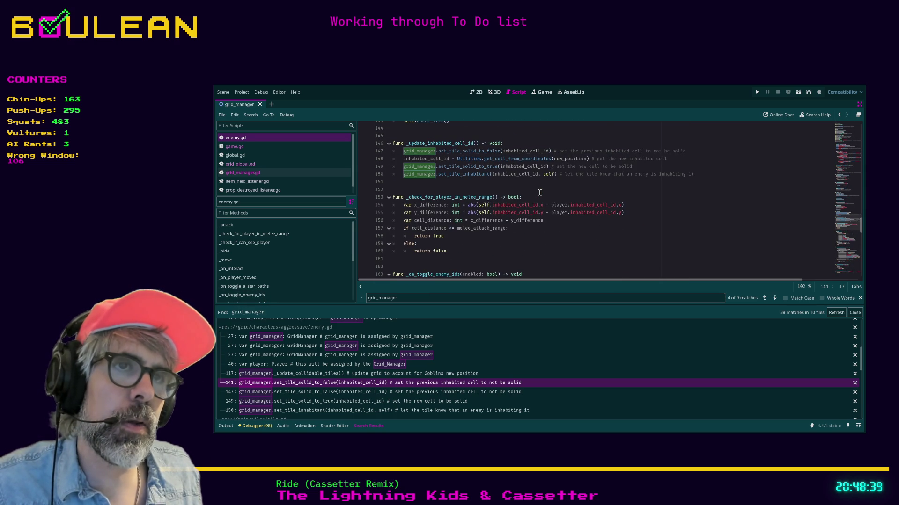
scroll(539, 192, down, 4)
scroll(538, 198, down, 6)
scroll(537, 198, down, 1)
scroll(537, 198, down, 1)
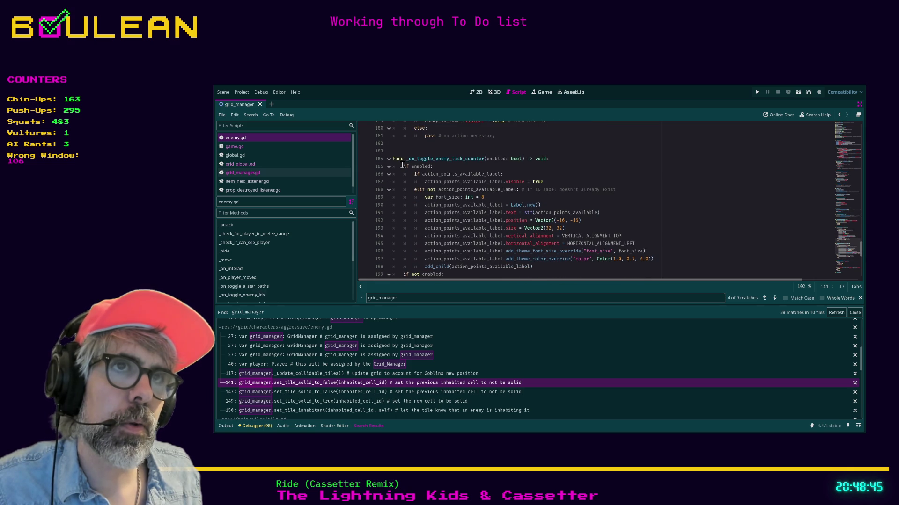
Fold all enemy.gd functions with Ctrl+Alt+F, then re-expand _update_inhabited_cell_id.
click(388, 159)
scroll(392, 206, down, 2)
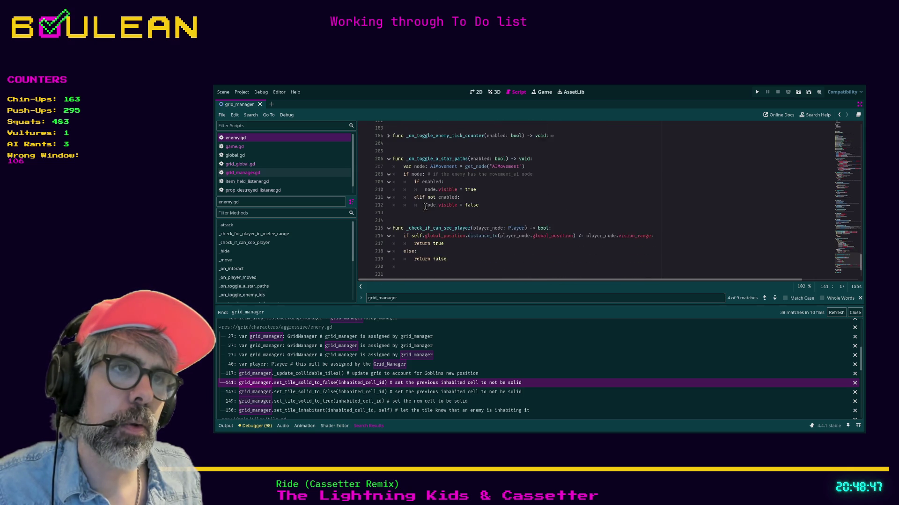
click(519, 189)
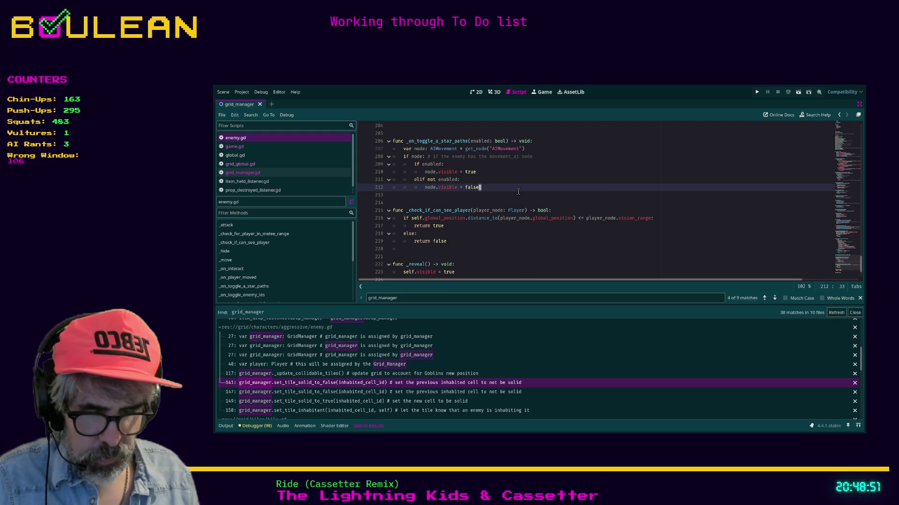
key(ctrl+alt+f)
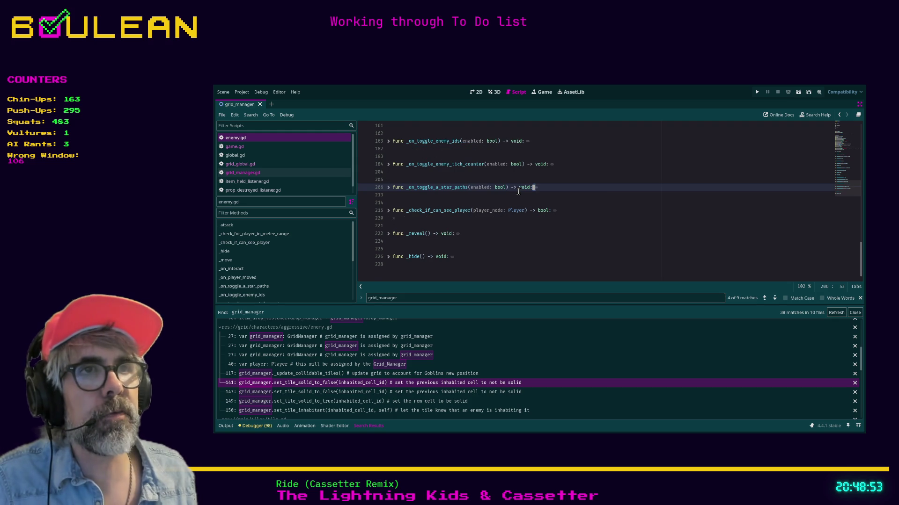
scroll(518, 192, up, 1)
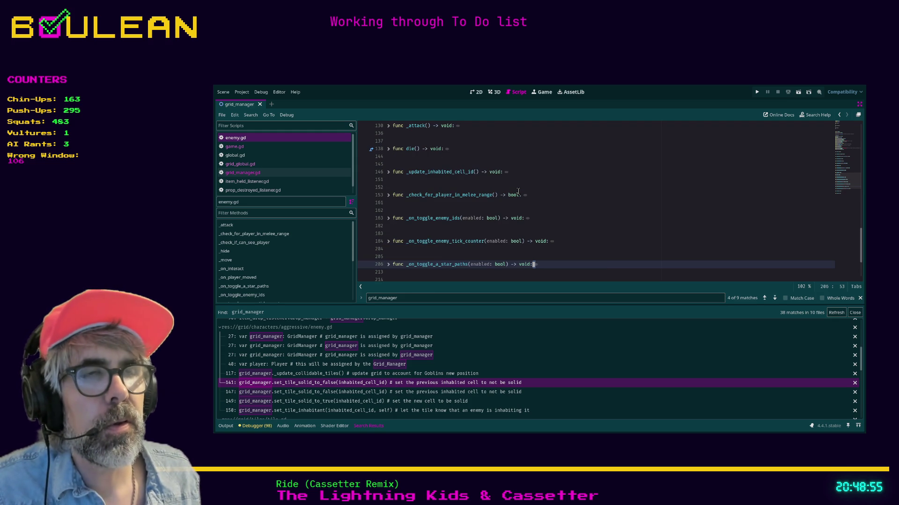
scroll(518, 192, up, 1)
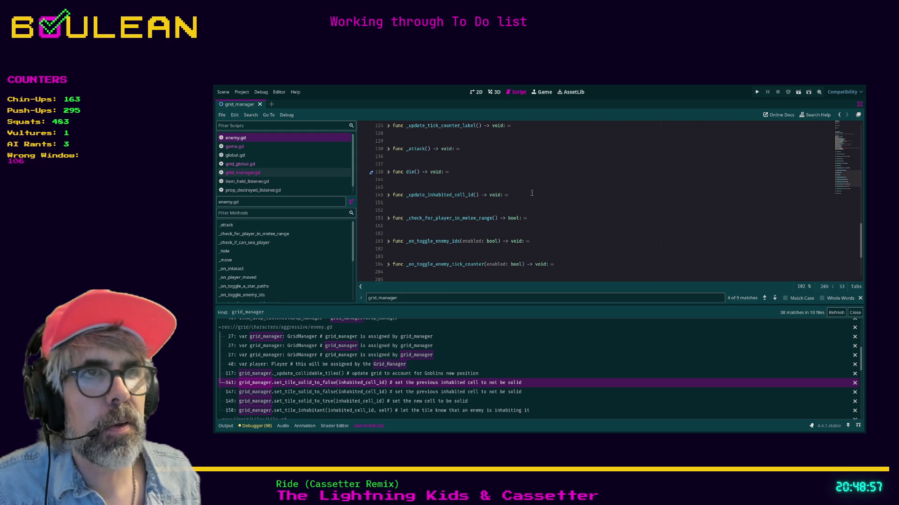
click(389, 195)
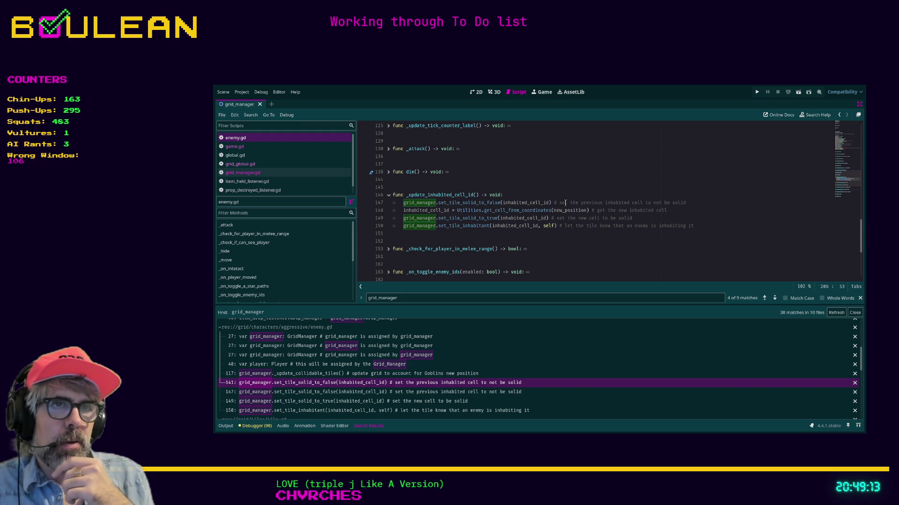
Place the caret on line 150 and search enemy.gd for 'move'.
scroll(565, 203, down, 2)
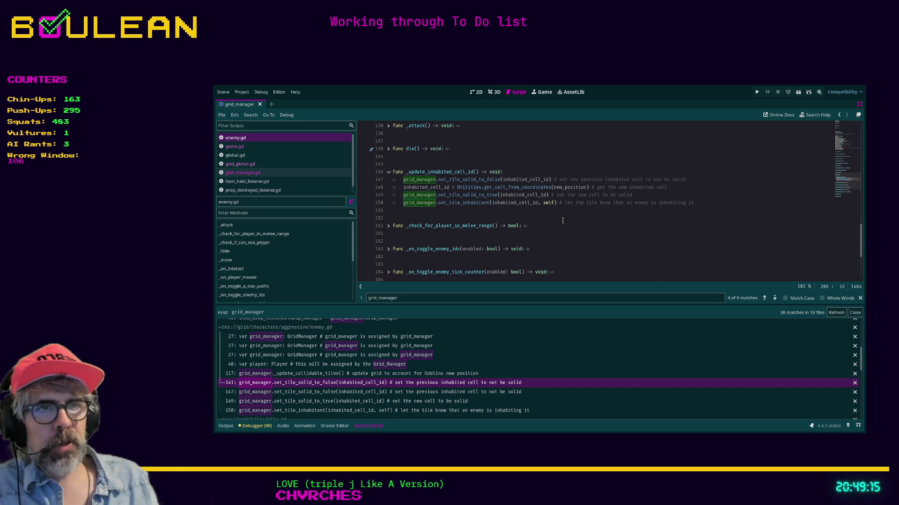
scroll(562, 230, down, 2)
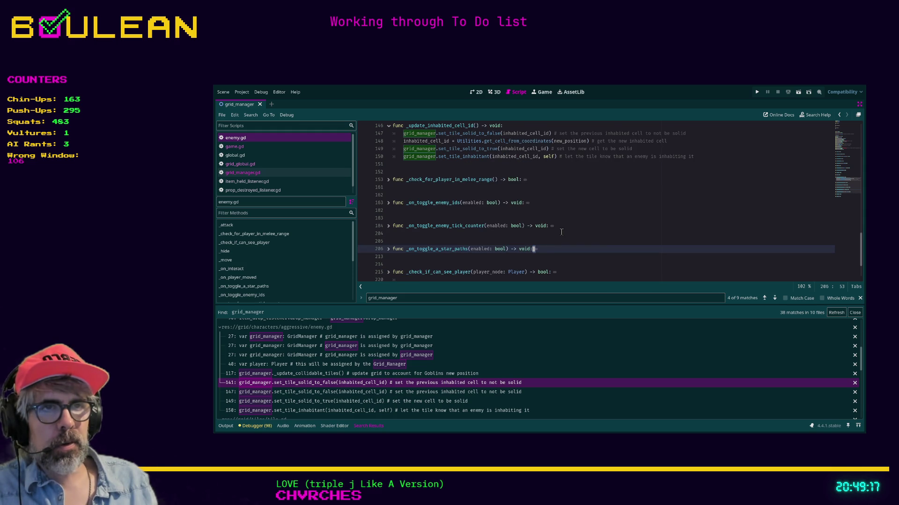
scroll(562, 224, up, 3)
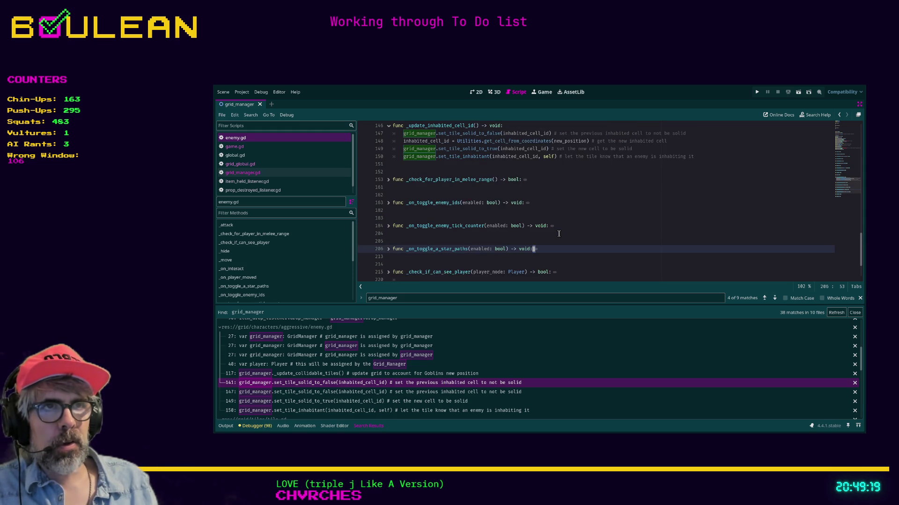
click(575, 203)
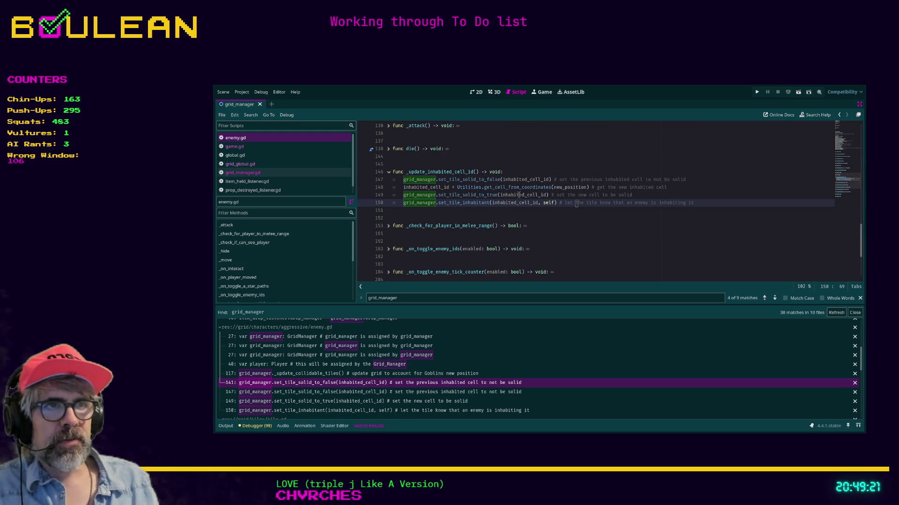
click(566, 203)
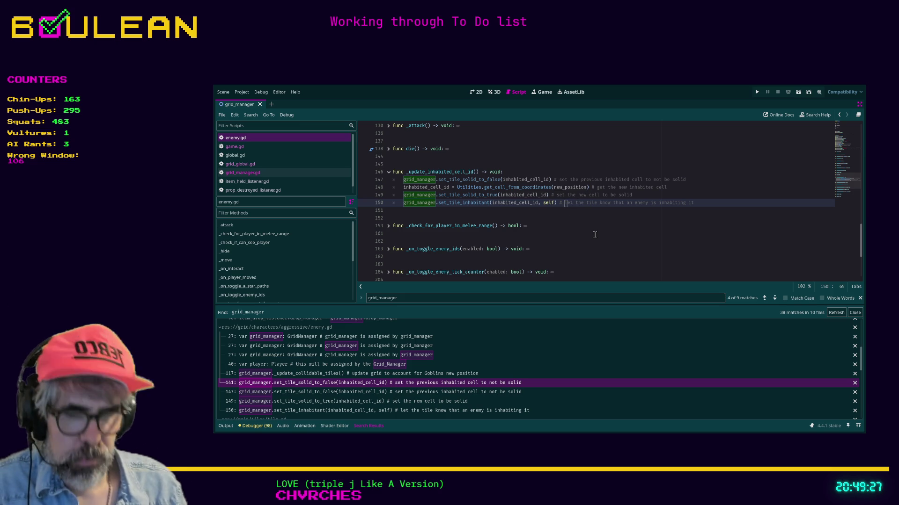
key(ctrl+f)
text(move)
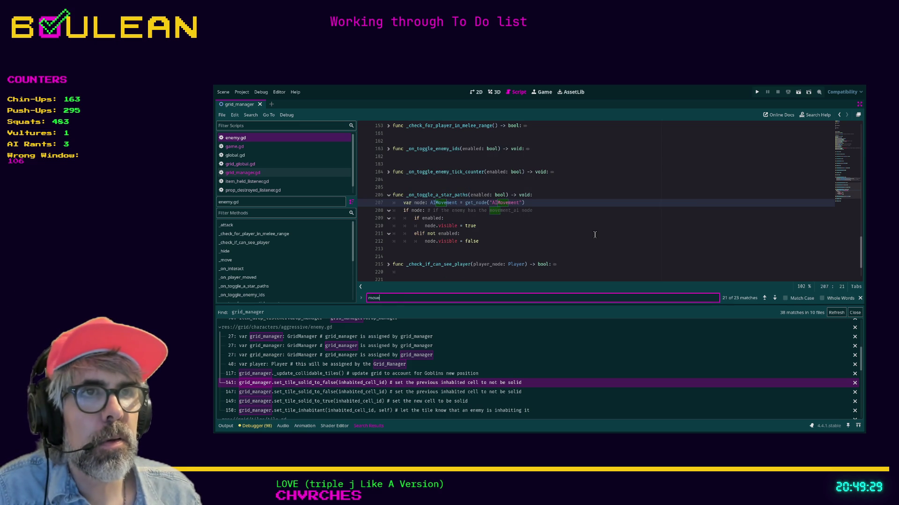
key(Return)
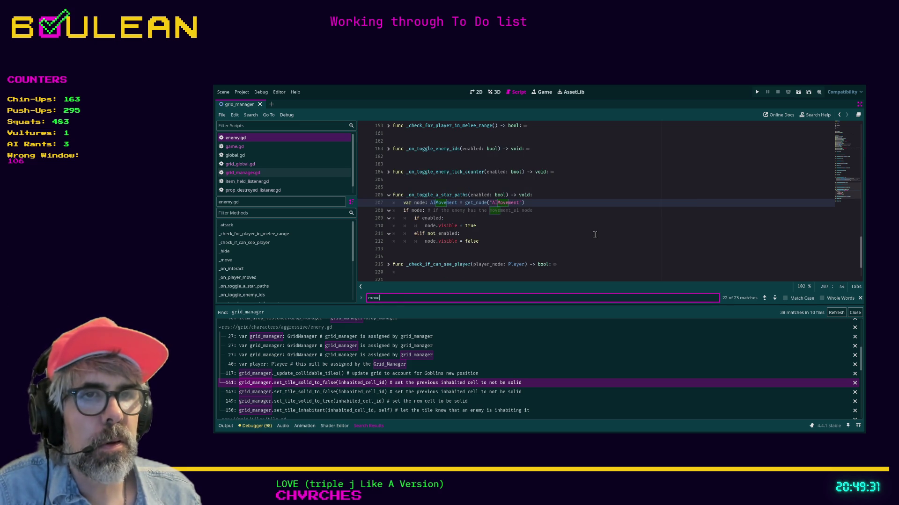
Search for 'inhabited' and return to the _update_inhabited_cell_id definition at line 147.
key(BackSpace)
key(BackSpace)
key(BackSpace)
text(inhabited)
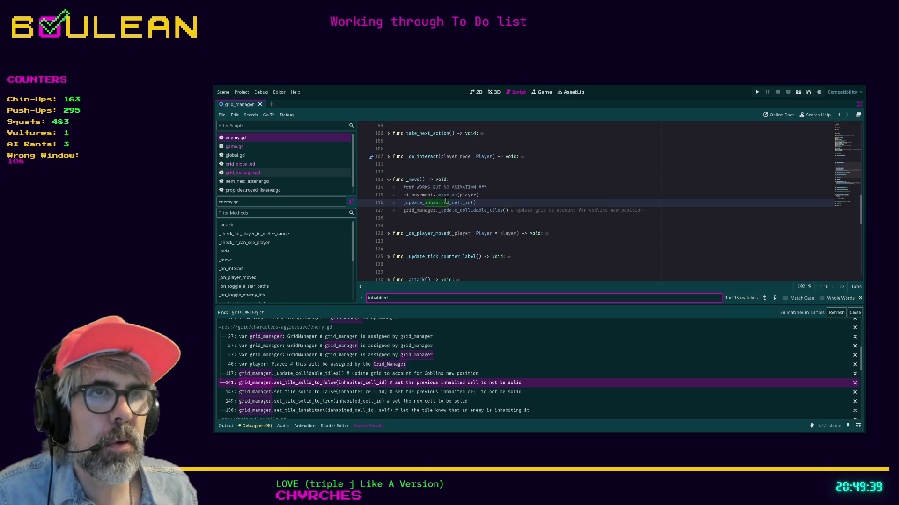
ctrl+click(422, 205)
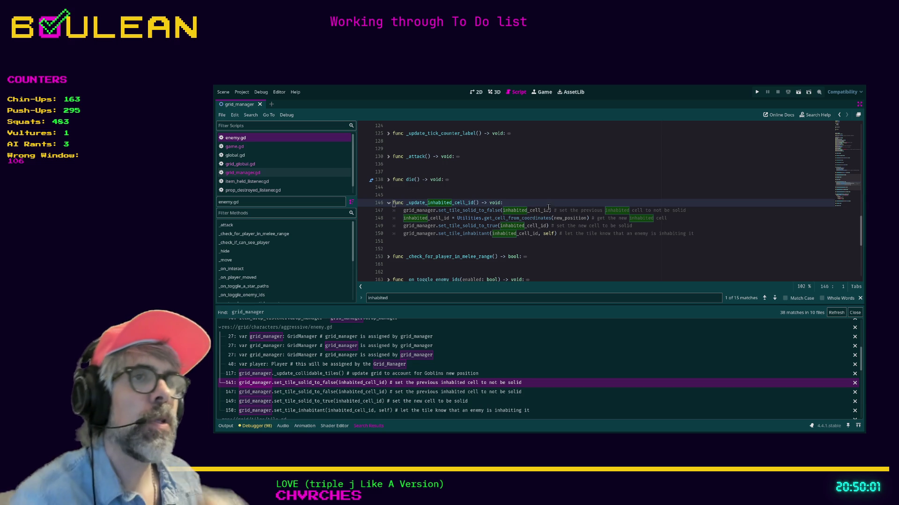
click(697, 212)
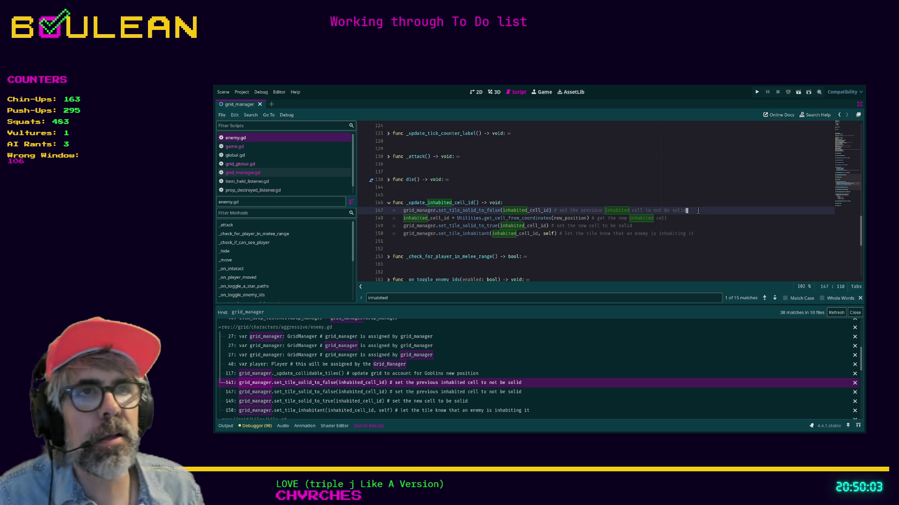
Start a grid_manager.set call on a new line 148 and browse its method suggestions.
key(Return)
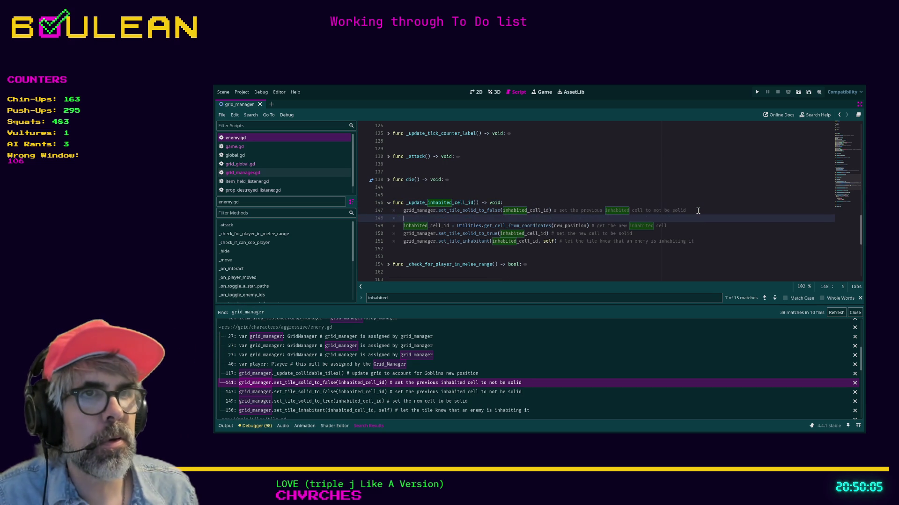
text(grid)
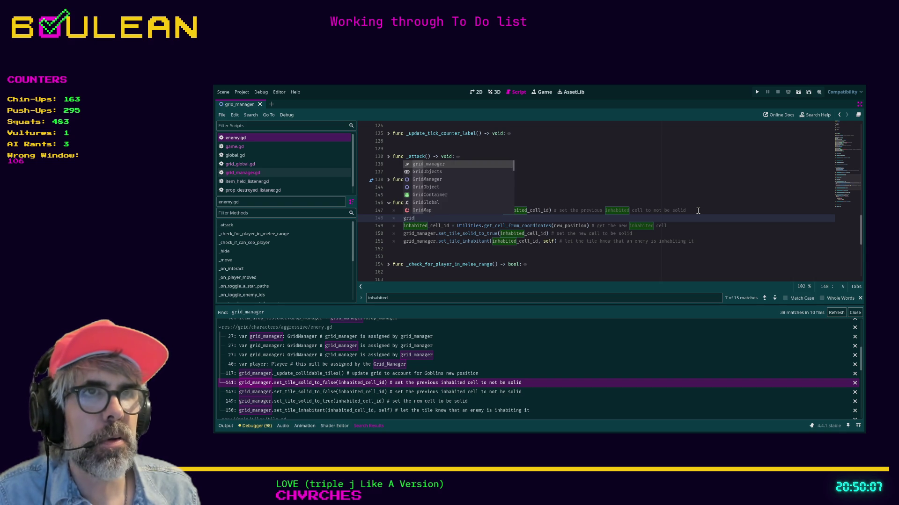
key(Return)
text(.)
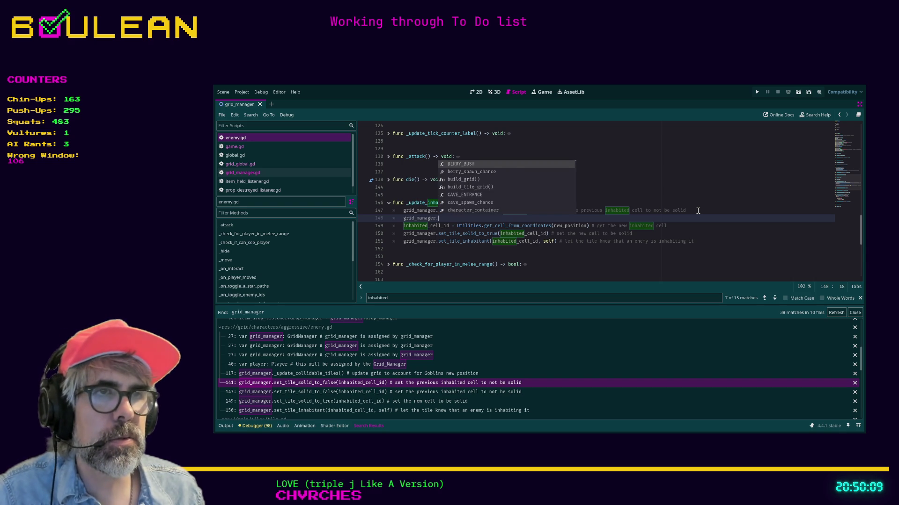
text(set)
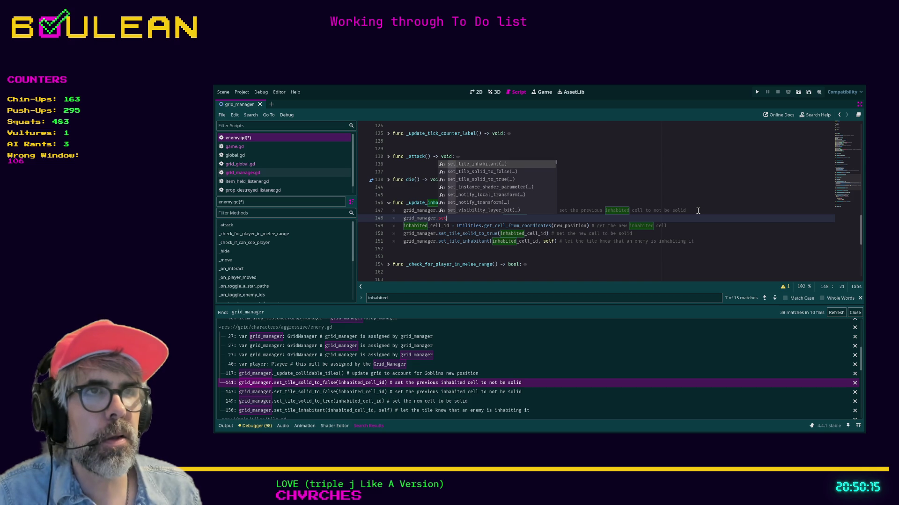
key(Down)
key(Down)
key(Down)
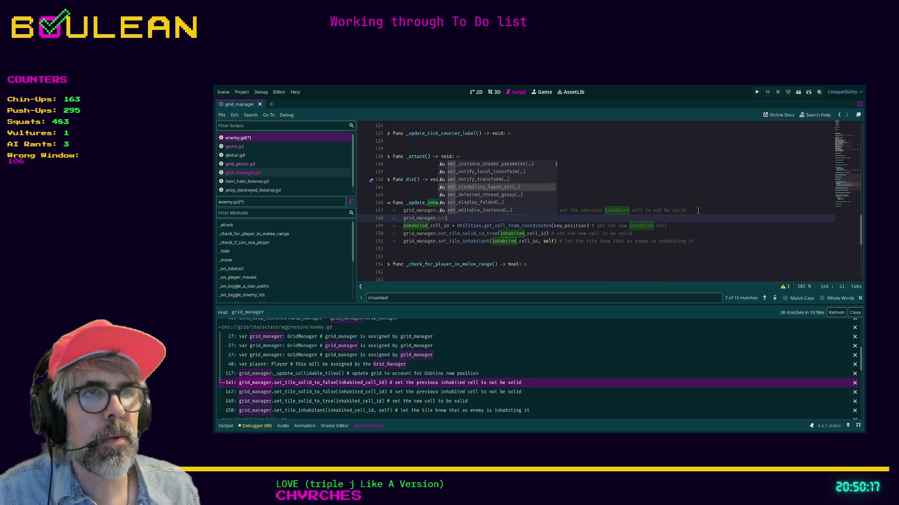
key(Down)
key(Down)
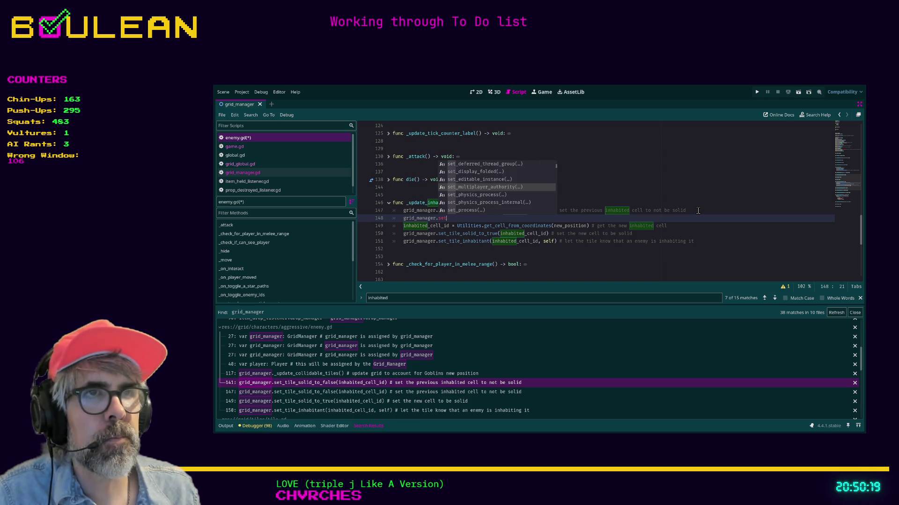
Delete the unfinished grid_manager.inh call, leaving line 148 blank.
key(BackSpace)
key(BackSpace)
key(BackSpace)
text(inh)
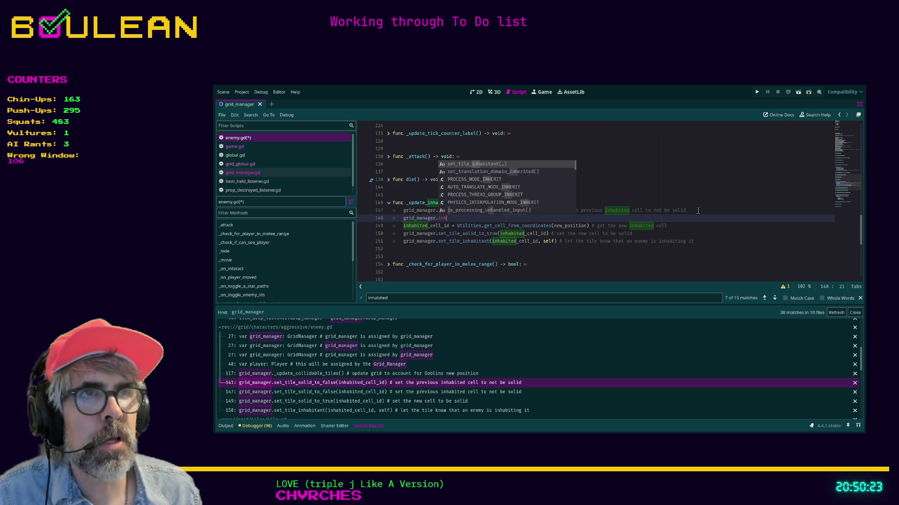
key(shift+Home)
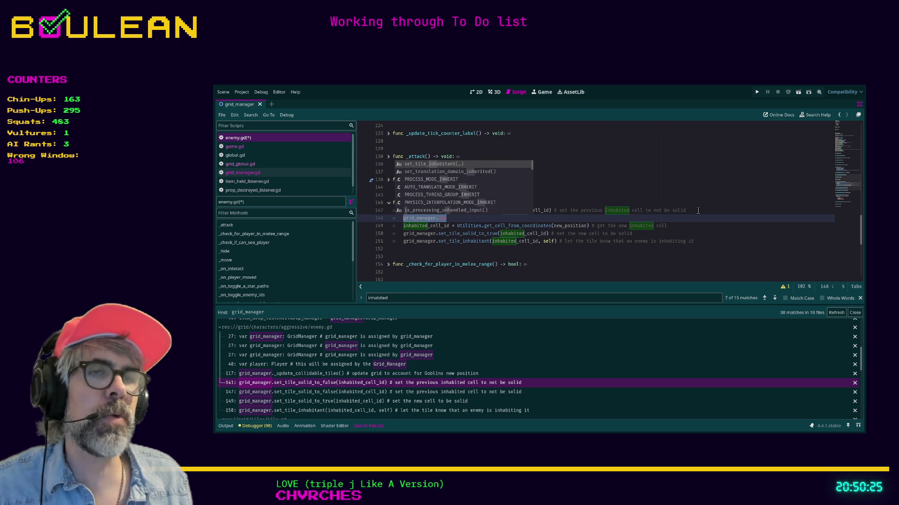
key(BackSpace)
key(BackSpace)
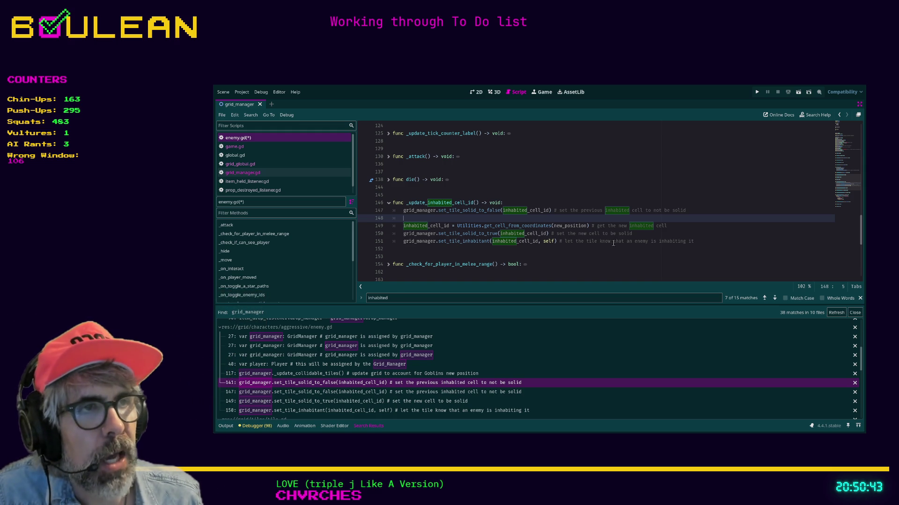
mouse_move(695, 241)
mouse_down()
mouse_move(578, 241)
mouse_move(699, 243)
mouse_up()
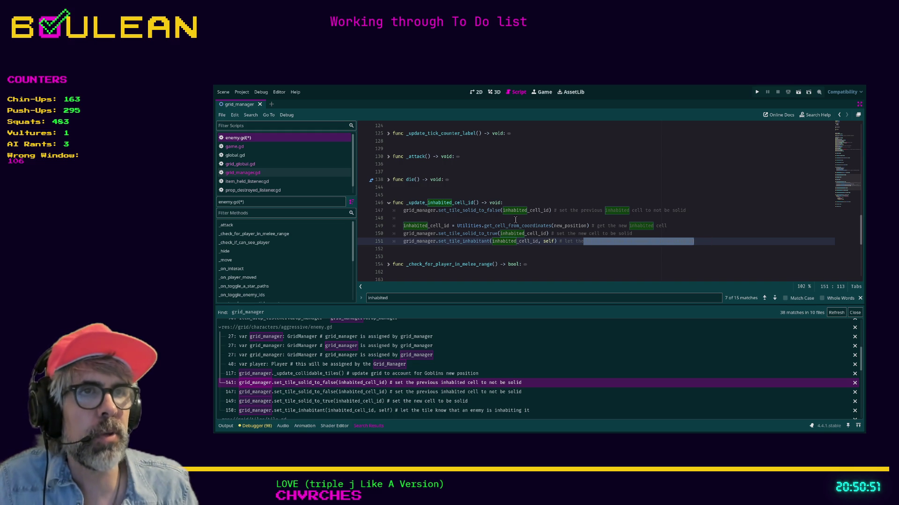
click(480, 218)
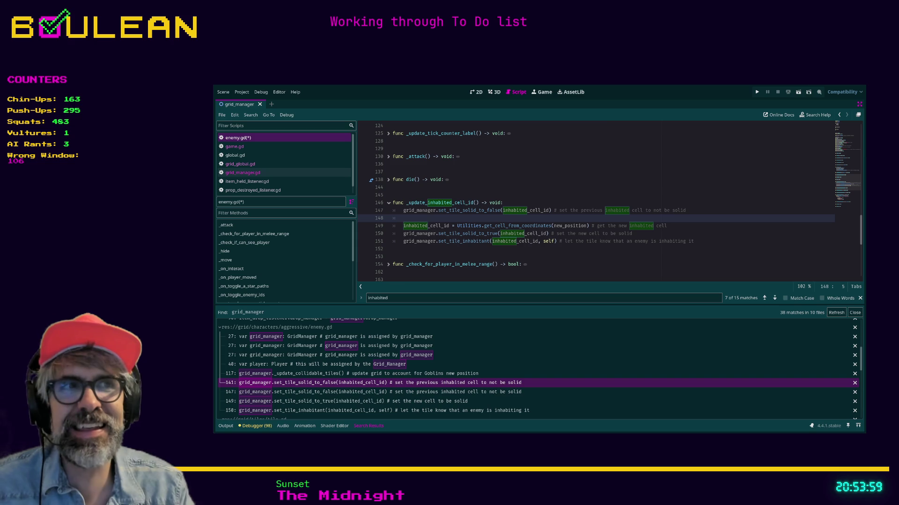
click(393, 256)
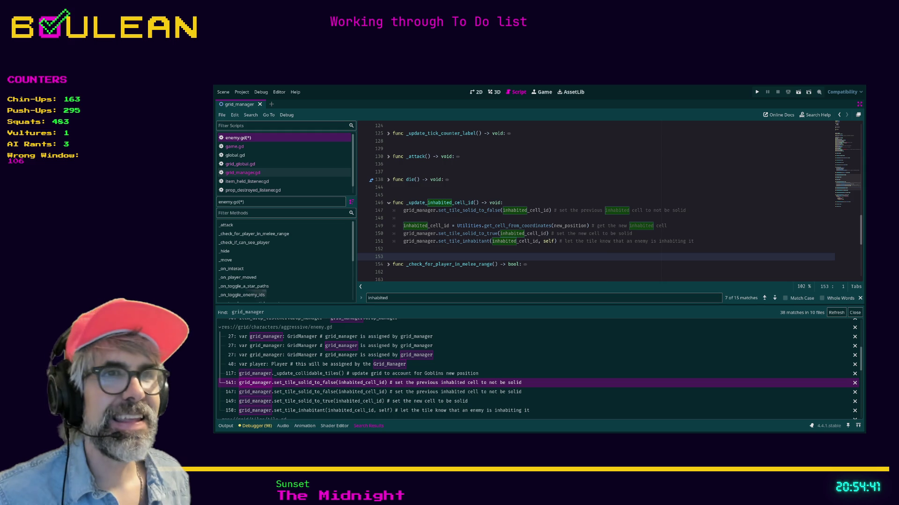
Save enemy.gd and open grid_global.gd at the empty line after remove_tile_from_game.
key(ctrl+s)
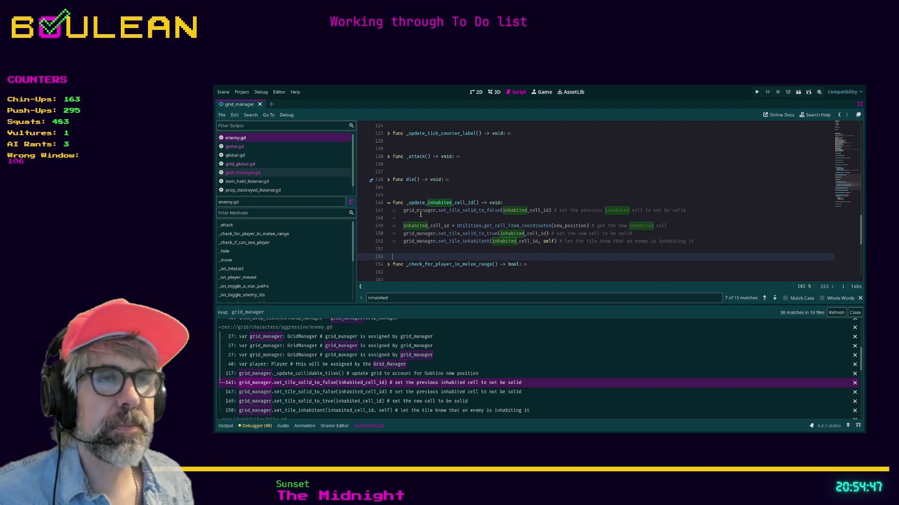
click(270, 166)
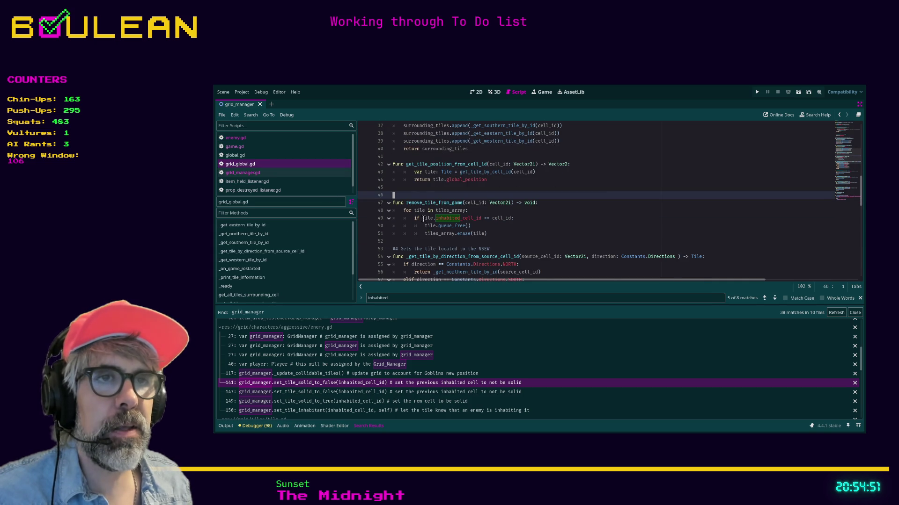
click(455, 242)
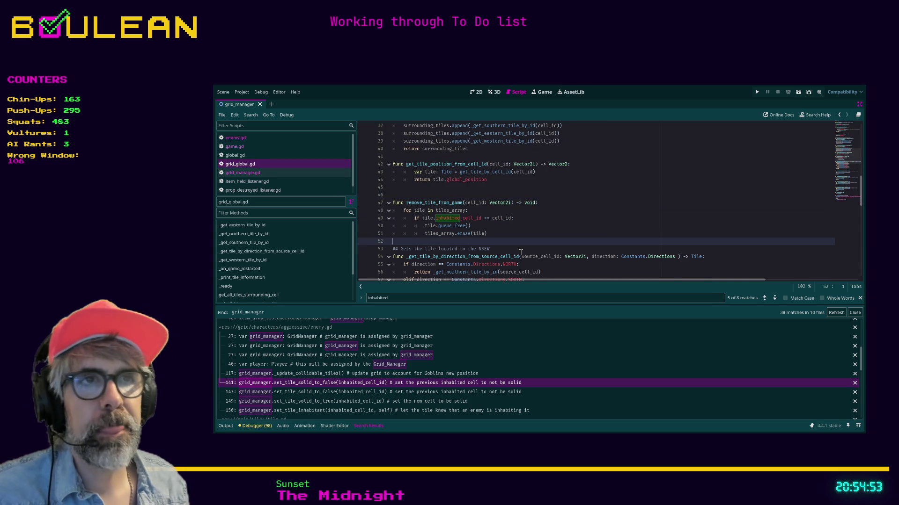
Write a 'func remove_inhabitant_from_tile() -> void:' stub with a pass body and trailing blank lines.
key(Return)
key(Return)
key(Return)
key(Up)
text(func )
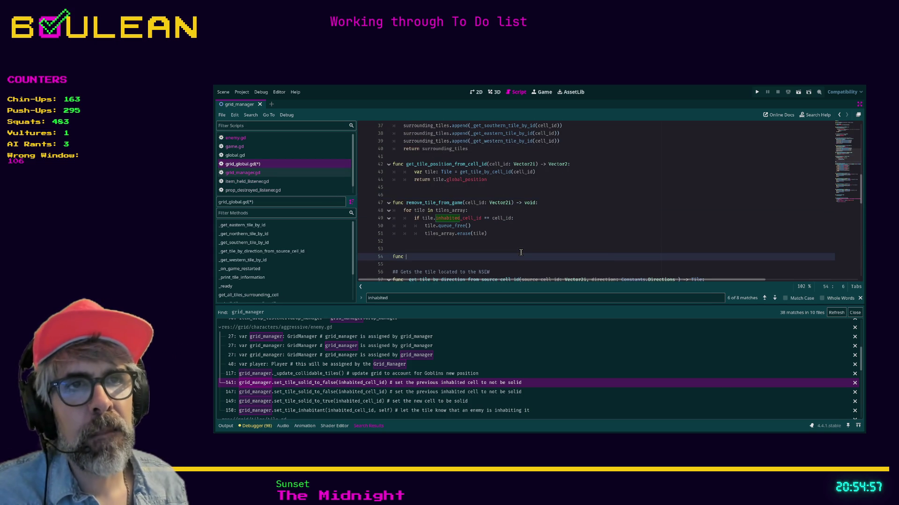
text(remove_in)
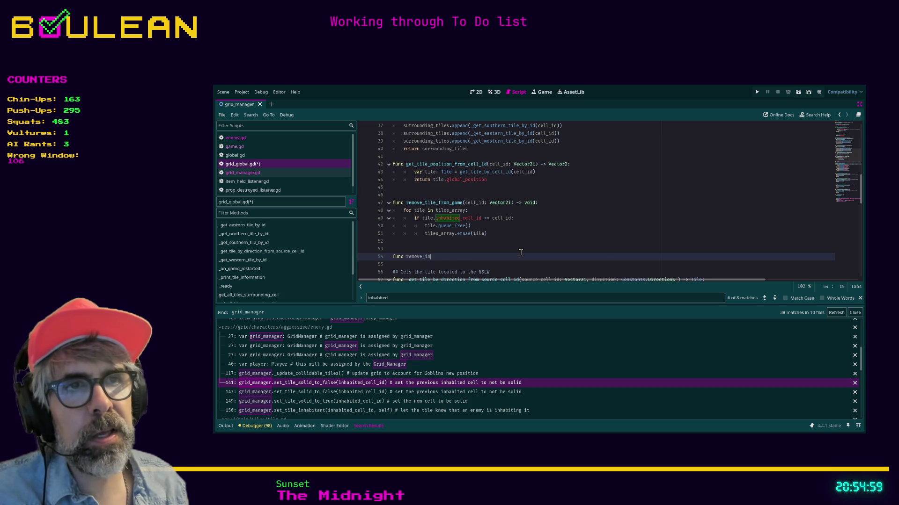
text(habitant_from_tile)
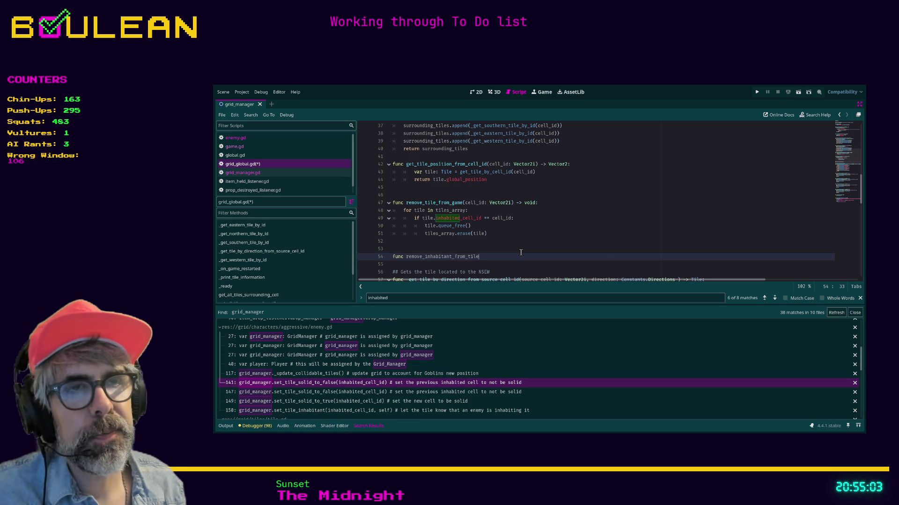
text(() -)
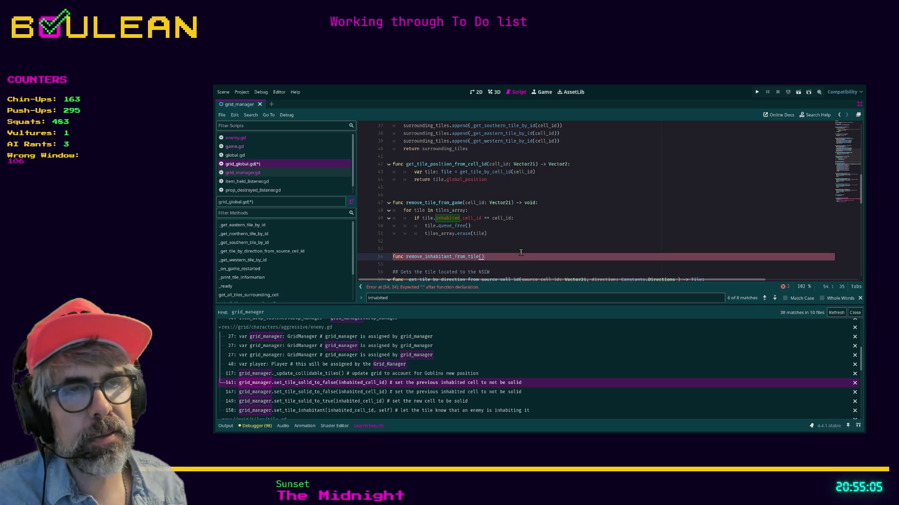
text(> void:)
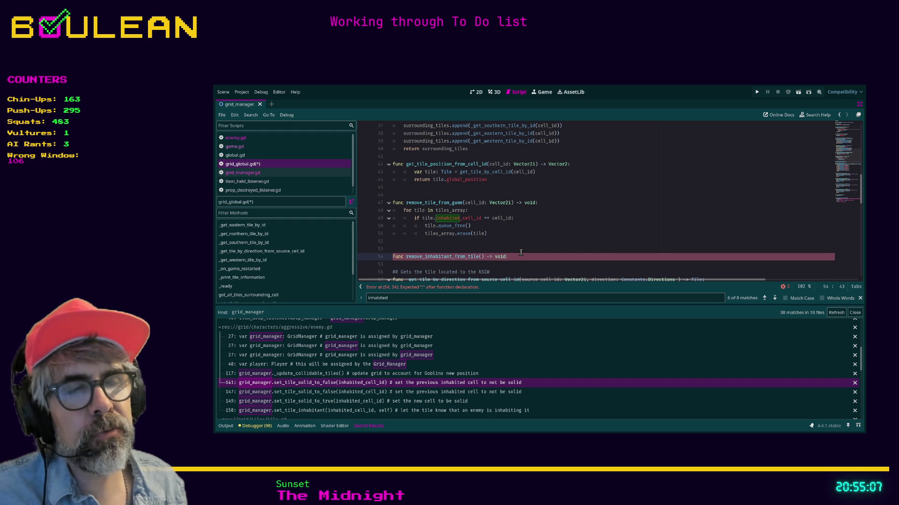
key(Return)
text(pass)
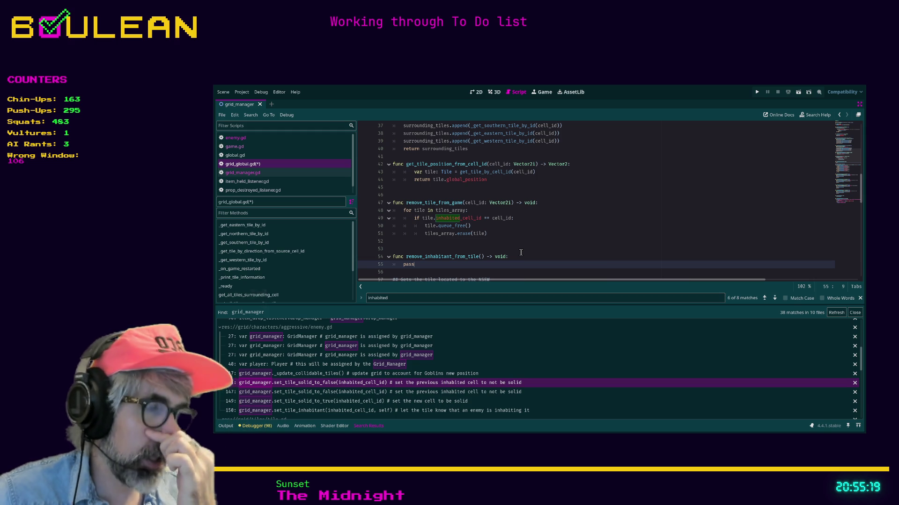
scroll(535, 252, down, 2)
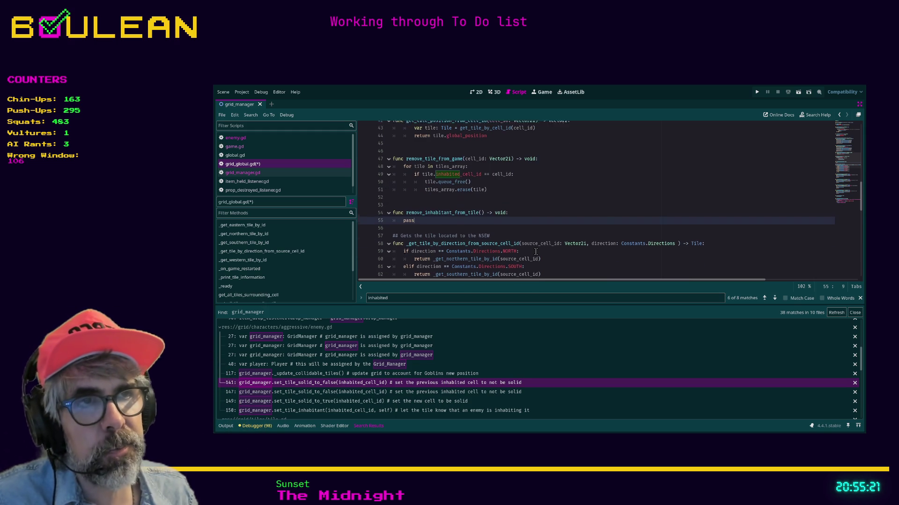
key(Return)
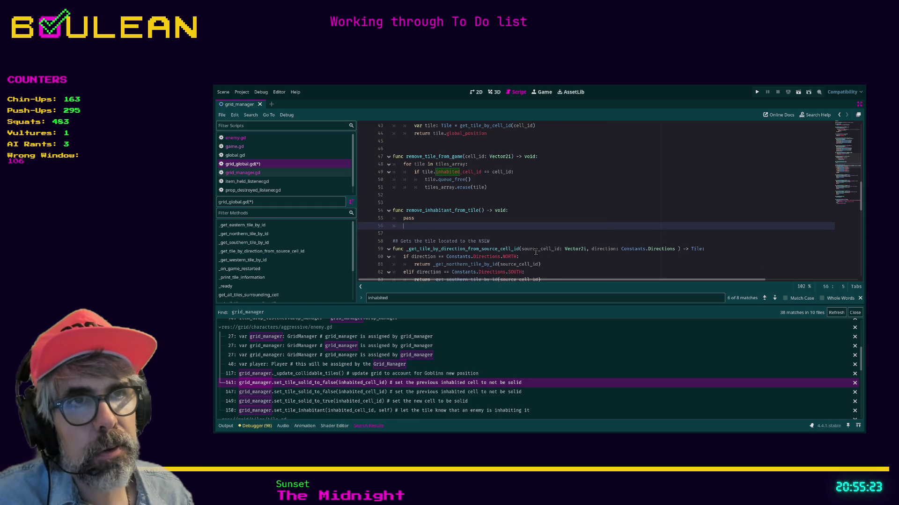
key(BackSpace)
key(Return)
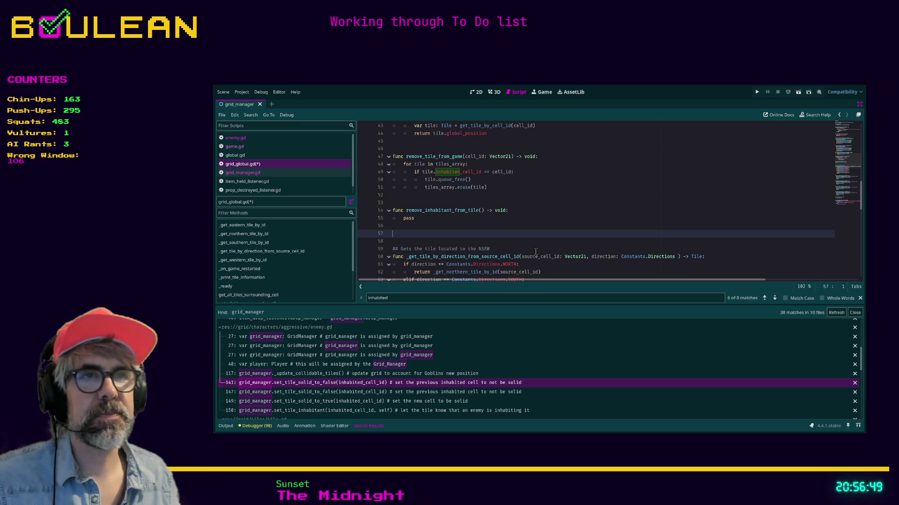
Replace pass with a for loop over tiles_array and add a 'cell_id: Vector2i' parameter.
double_click(407, 218)
text(fo)
text(ile )
text(iles_ar)
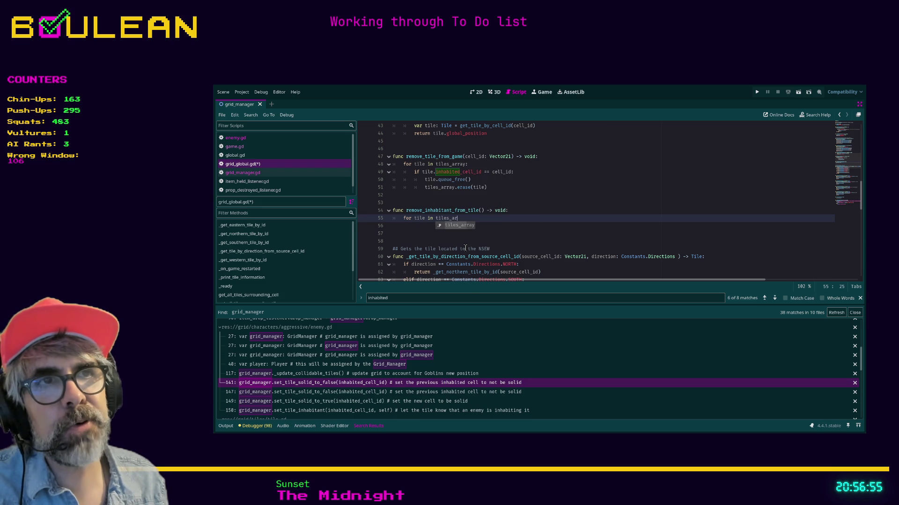
text(raay:)
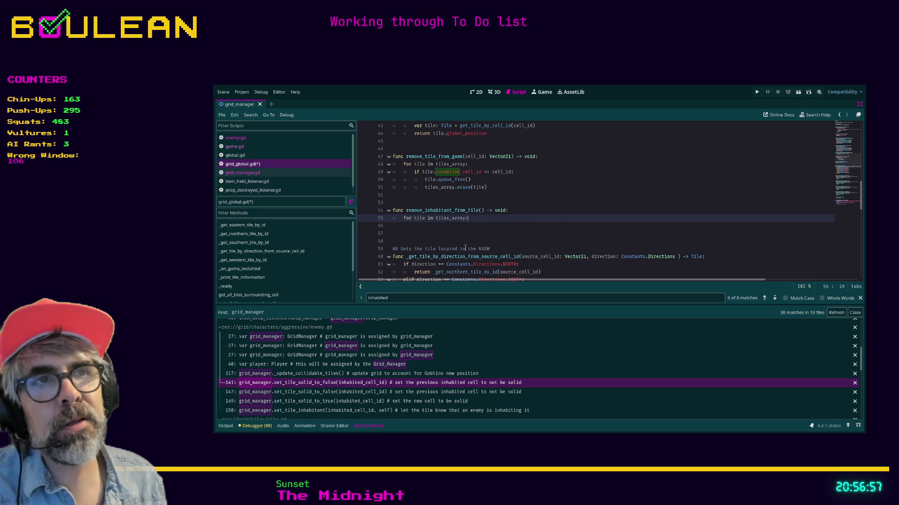
key(Up)
key(Right)
key(Right)
key(Right)
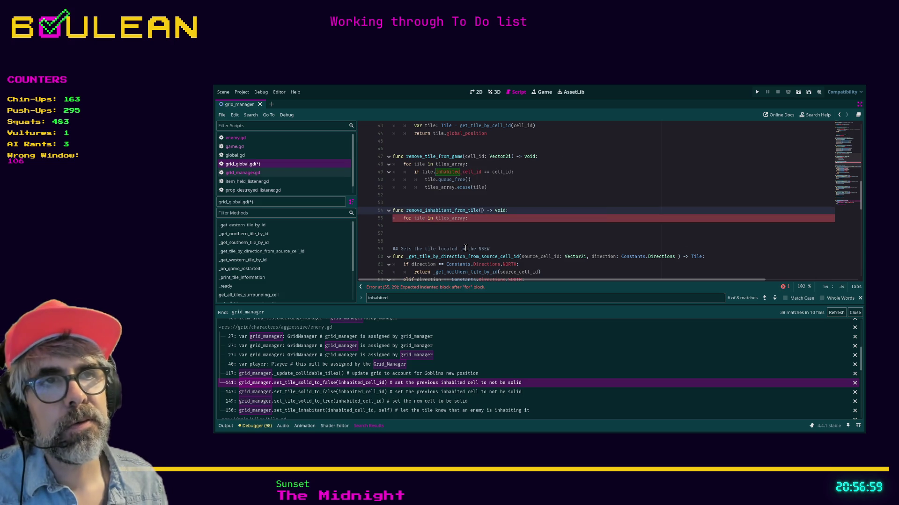
text(cell_id: )
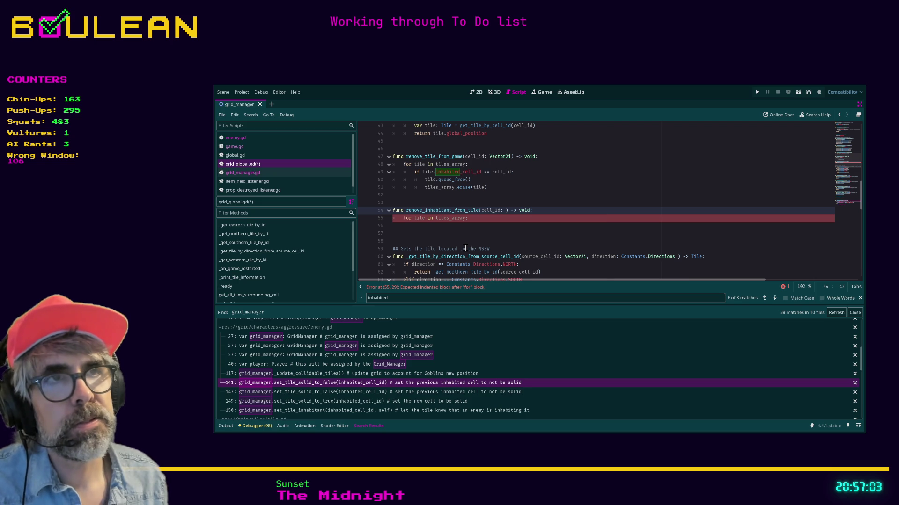
text(Vector2i)
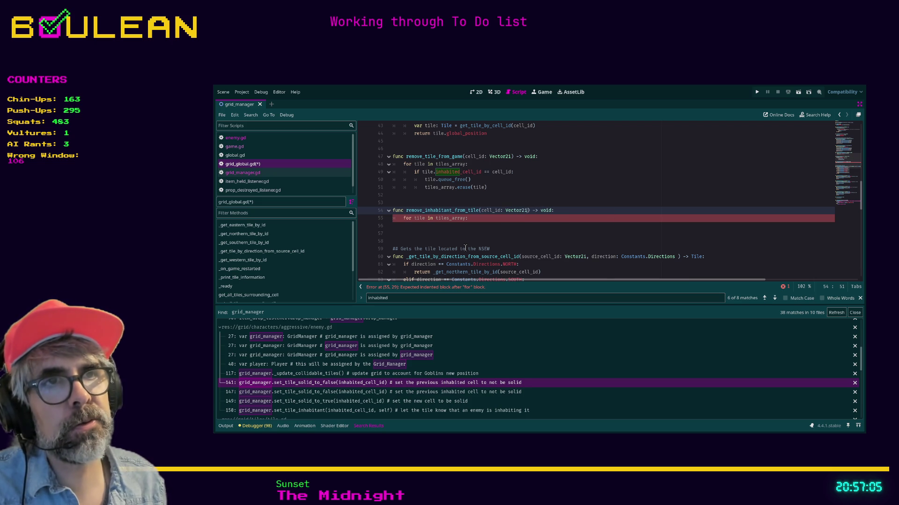
Inside the loop, set tile.inhabitant = null when tile.inhabited_cell_id == cell_id, then save.
click(473, 221)
key(Return)
text(ile)
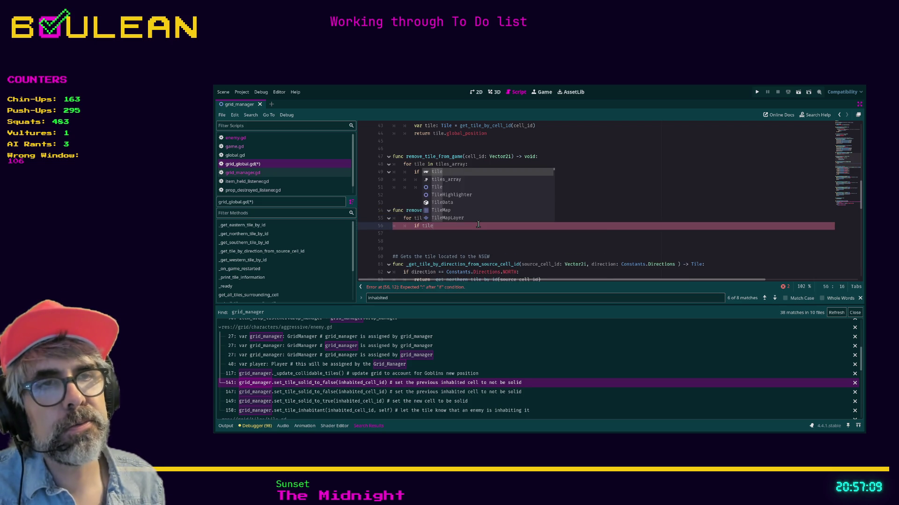
text(.cel)
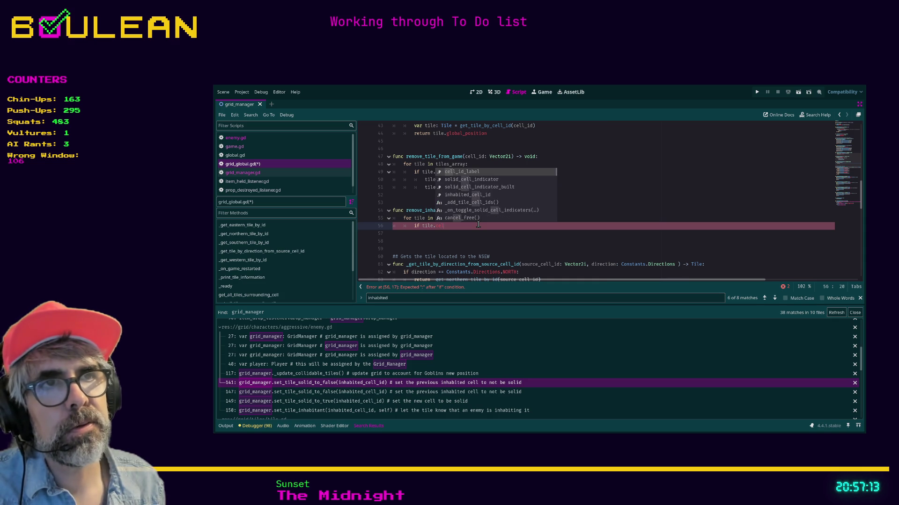
key(Down)
key(Down)
key(Down)
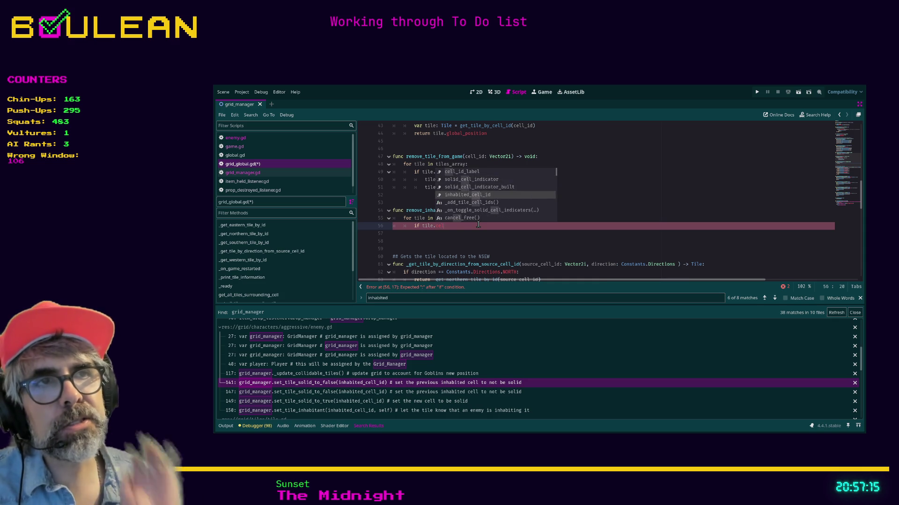
key(Return)
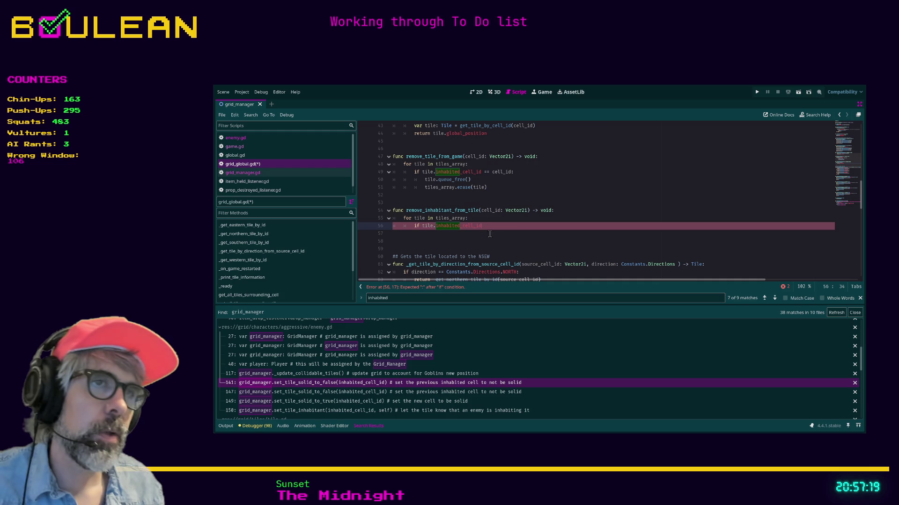
text( ==)
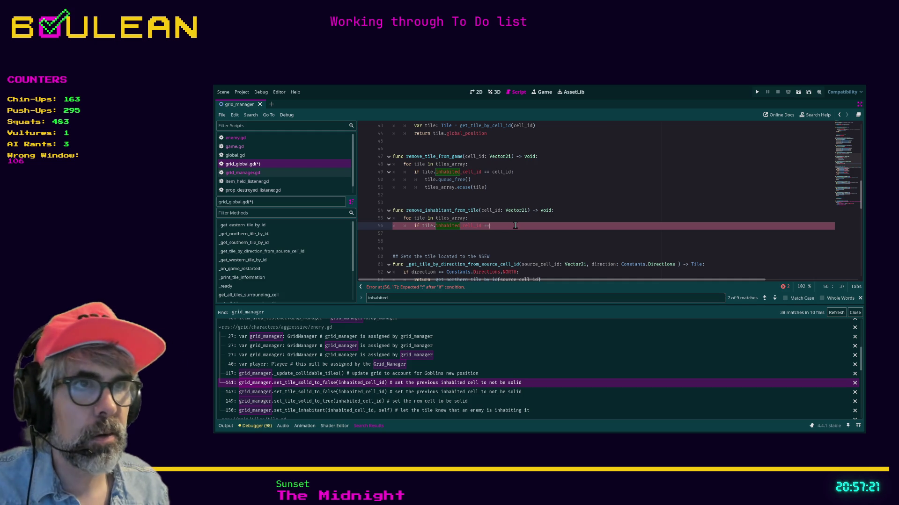
text( cell_id:)
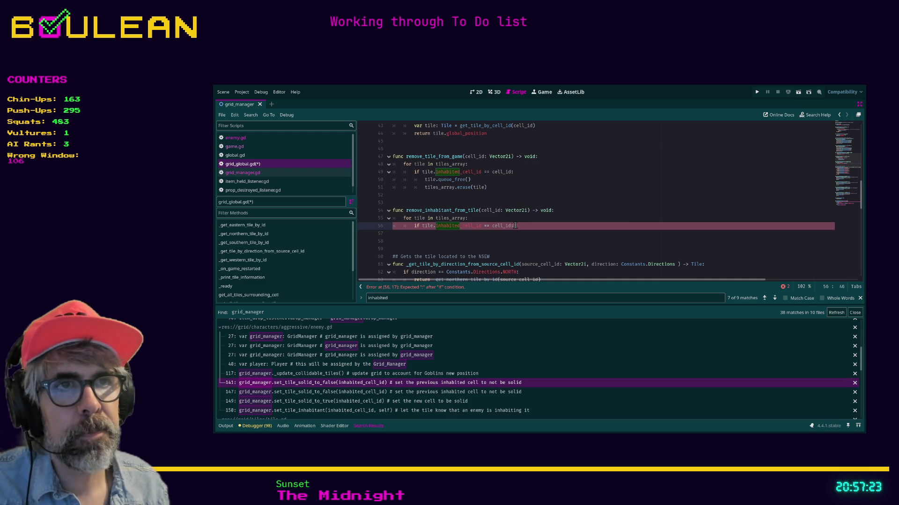
key(Return)
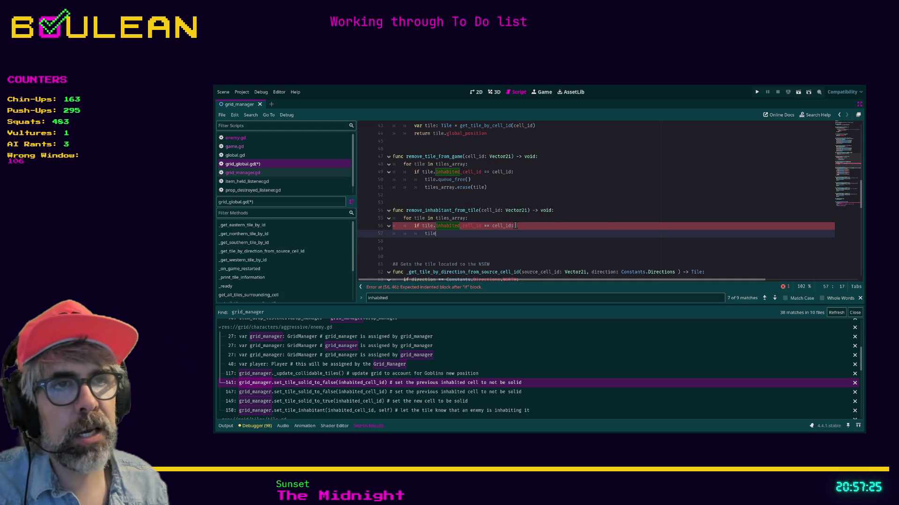
text(e.in)
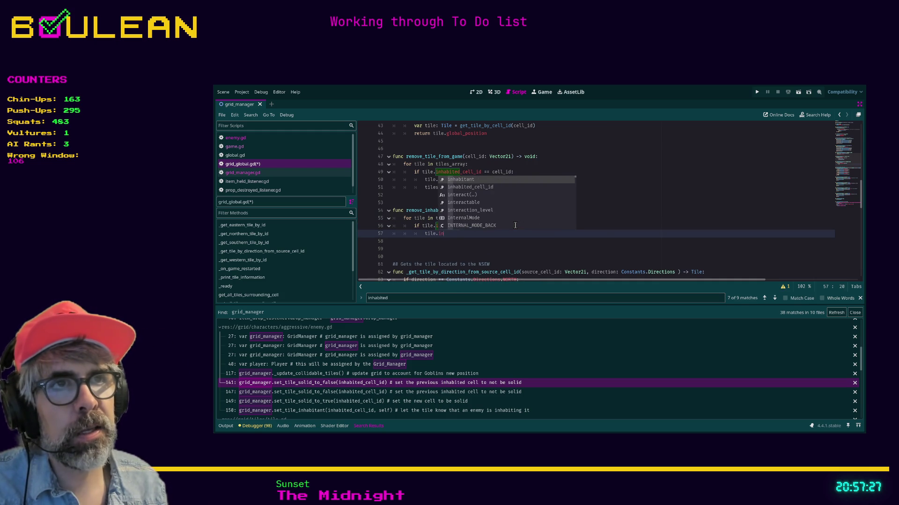
key(Return)
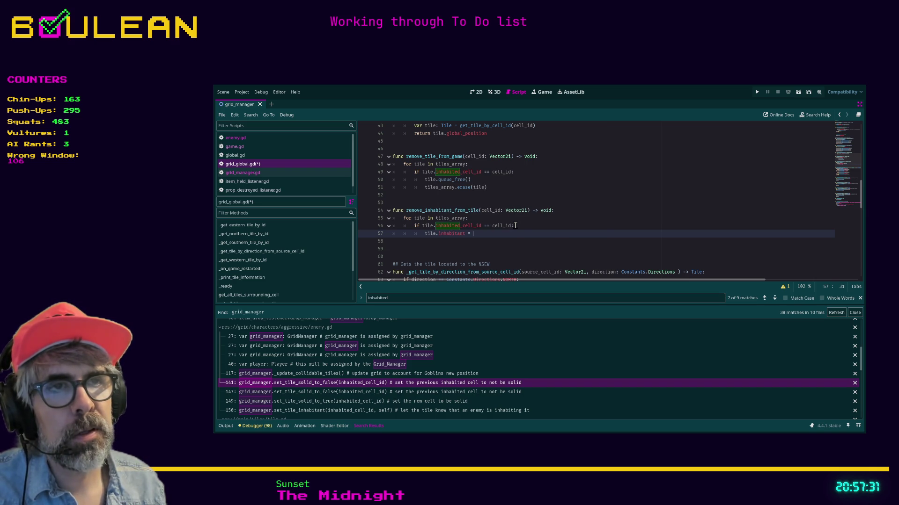
text(null)
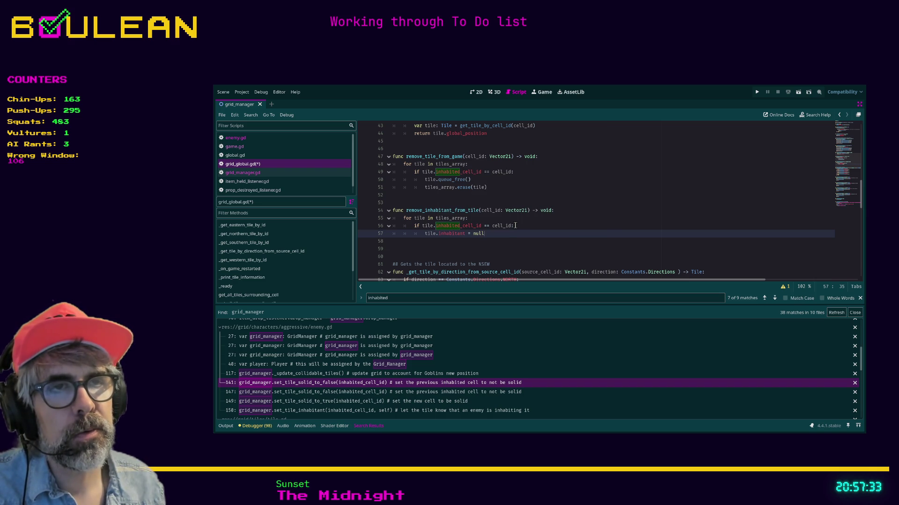
key(ctrl+s)
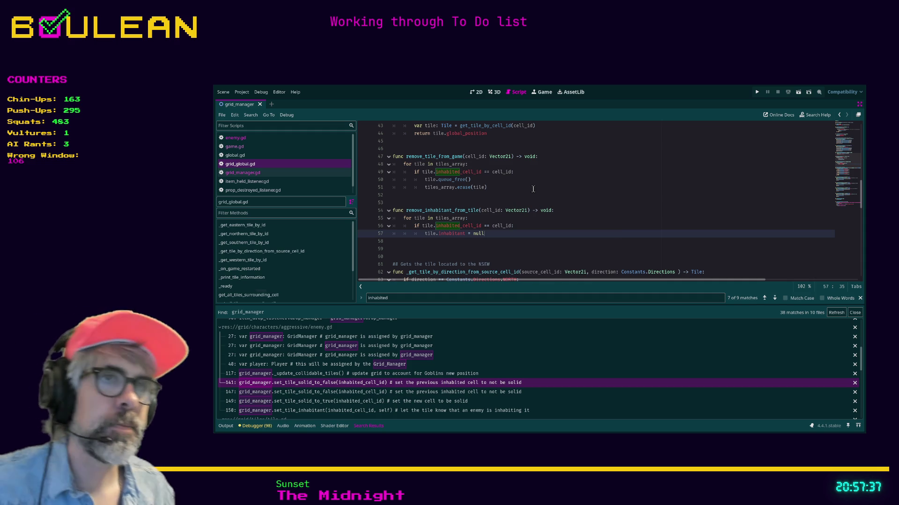
Open enemy.gd and add GridGlobal.remove_inhabitant_from_tile(inhabited_cell_id) on line 148.
click(281, 174)
click(280, 165)
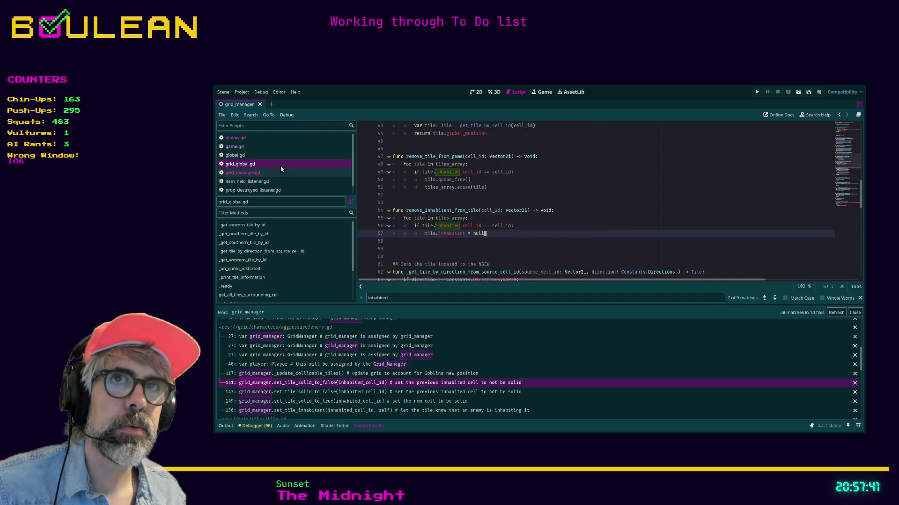
click(276, 139)
click(408, 217)
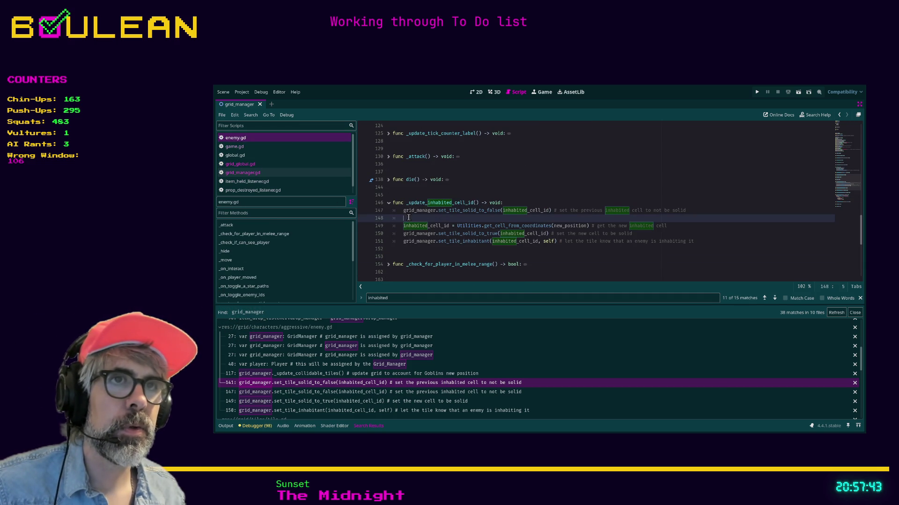
text(GridGlobal.)
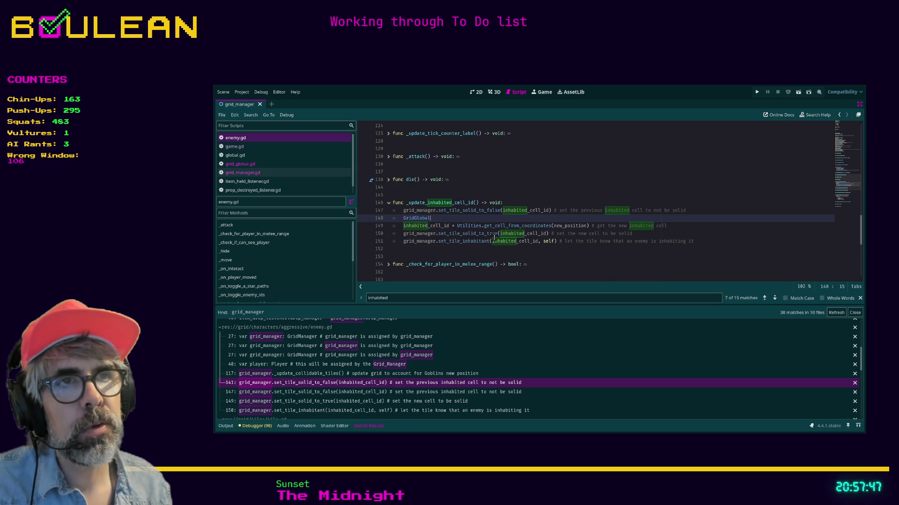
text(remo)
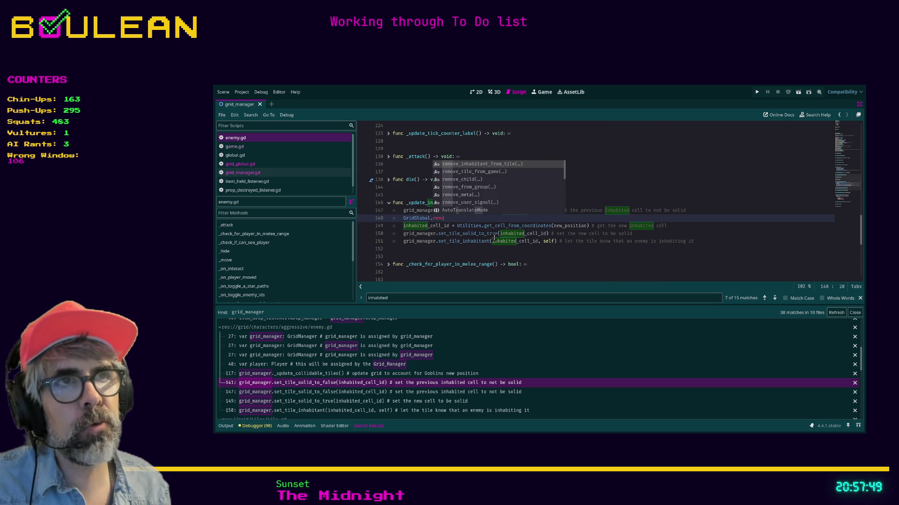
key(Return)
text(abited_cell_)
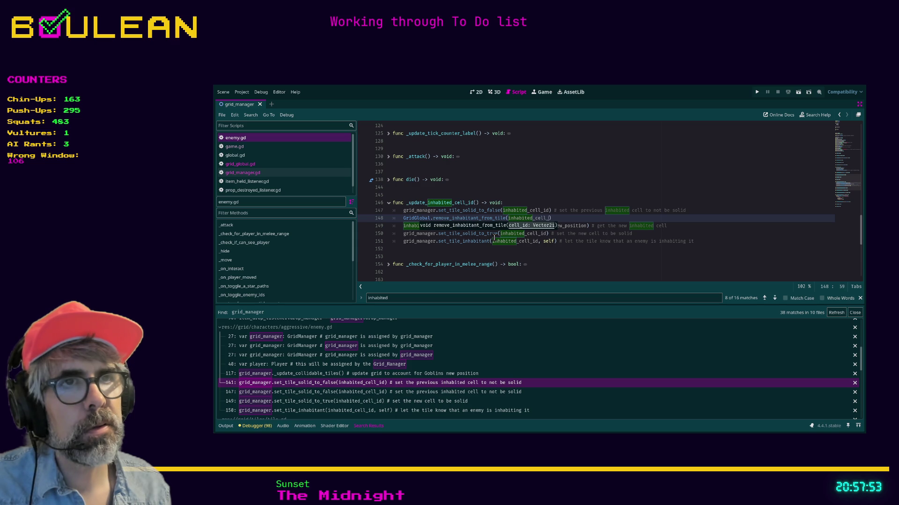
text(id)
click(444, 251)
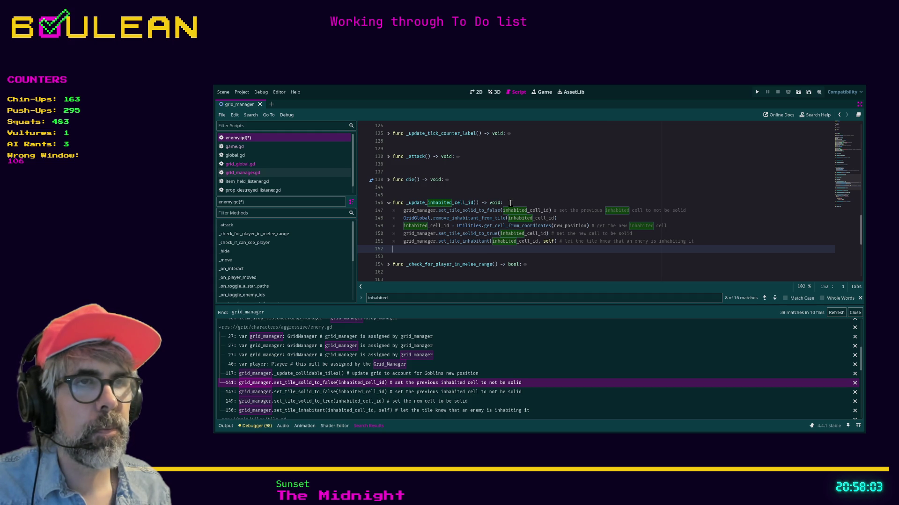
click(510, 203)
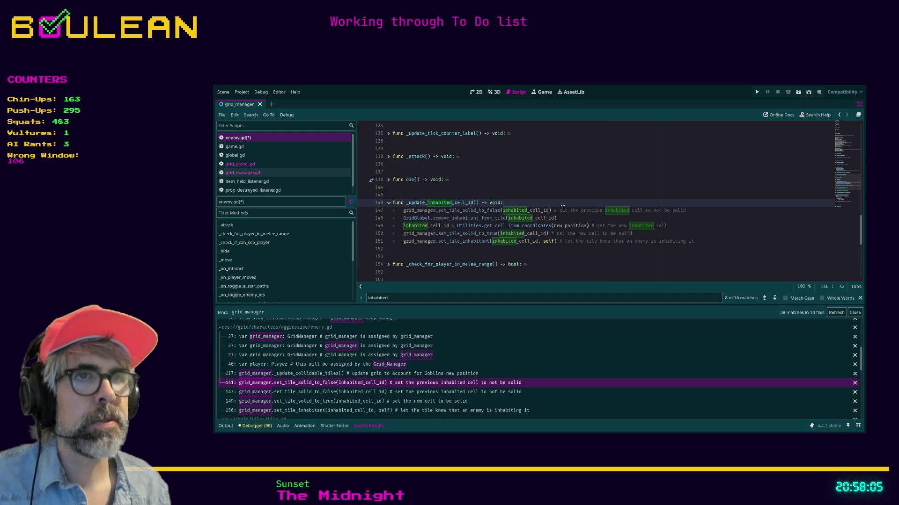
Declare 'var previous_tile: Vector2i = inhabited_cell_id' and a 'current_tile: Vector2i' variable.
key(Return)
text(var previous_tile: inhabited_cell_id:)
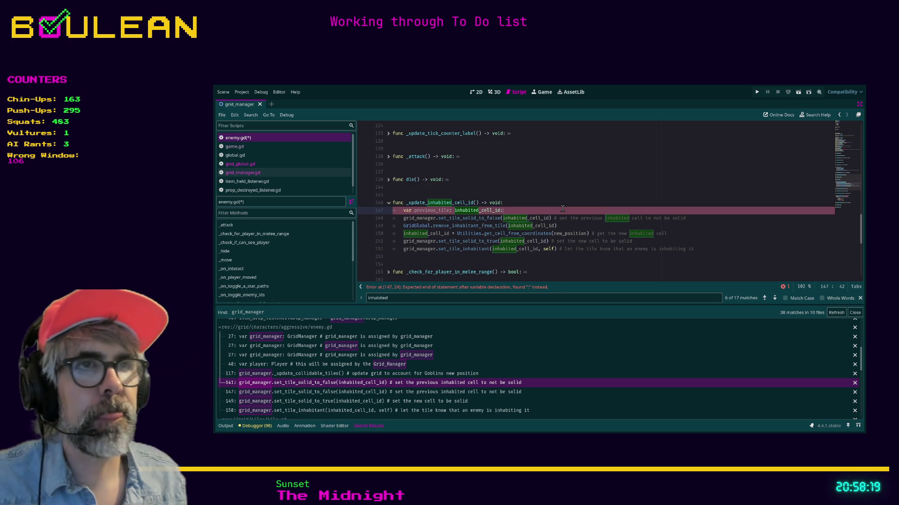
key(BackSpace)
key(BackSpace)
key(BackSpace)
key(BackSpace)
key(BackSpace)
key(BackSpace)
text(Vector2i = inha)
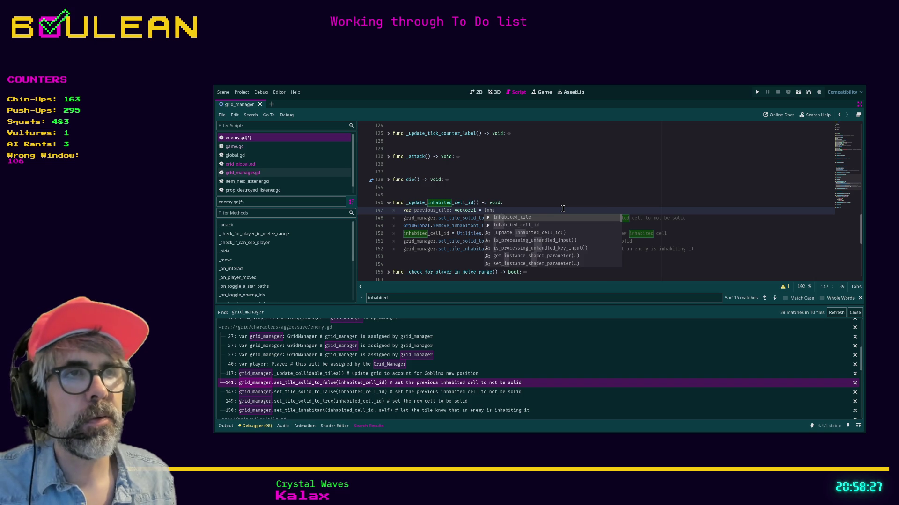
key(Down)
key(Return)
key(Return)
text(r new_)
text(ti)
key(BackSpace)
key(BackSpace)
key(BackSpace)
text(rrent_tile: Vecto)
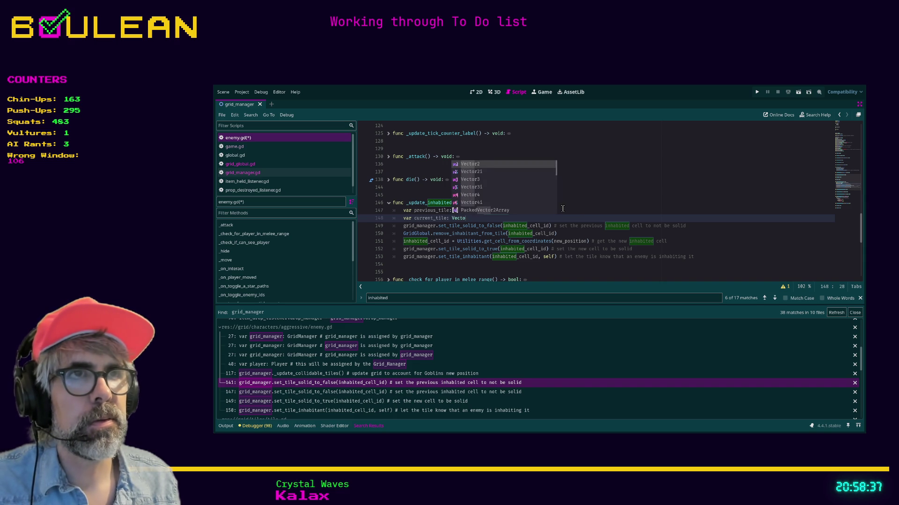
key(Return)
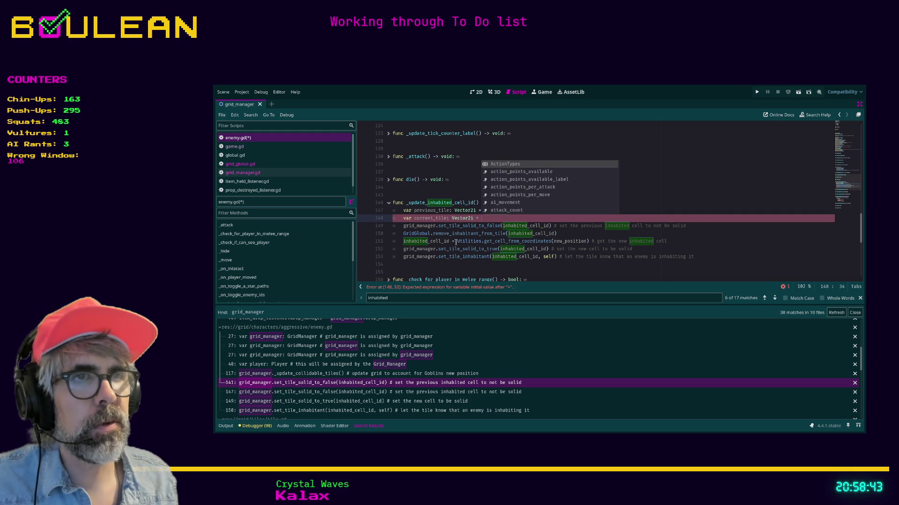
Copy the Utilities.get_cell_from_coordinates(new_position) call in as current_tile's value.
click(455, 242)
shift+click(585, 241)
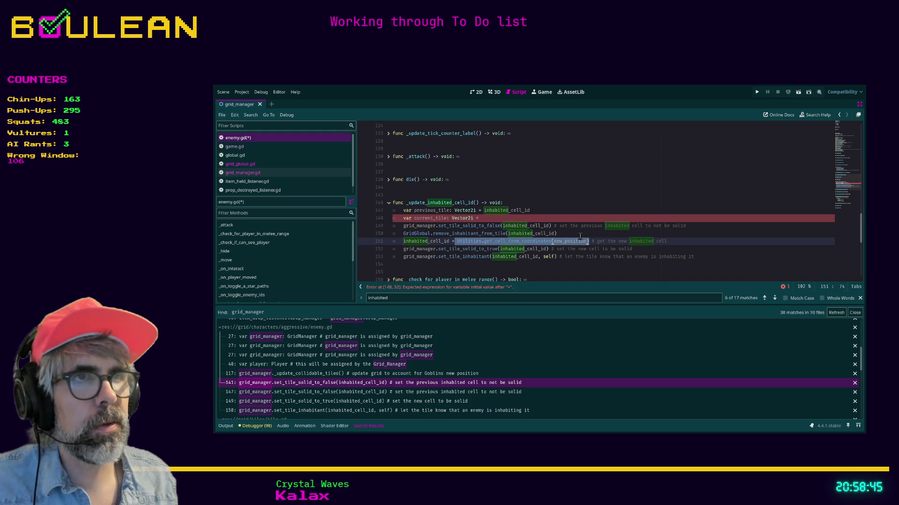
key(ctrl+c)
click(501, 219)
key(ctrl+v)
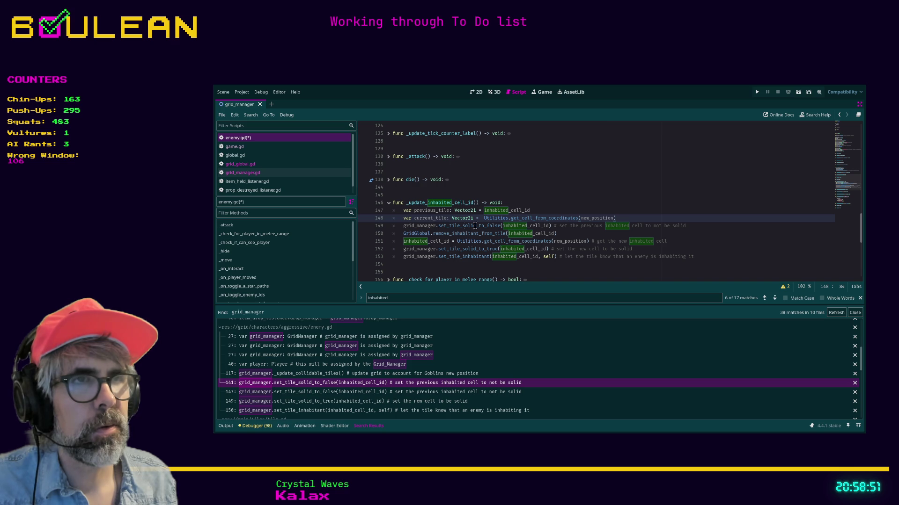
Use previous_tile in the set_tile_solid_to_false and remove_inhabitant_from_tile calls; comment out the old assignment.
double_click(524, 226)
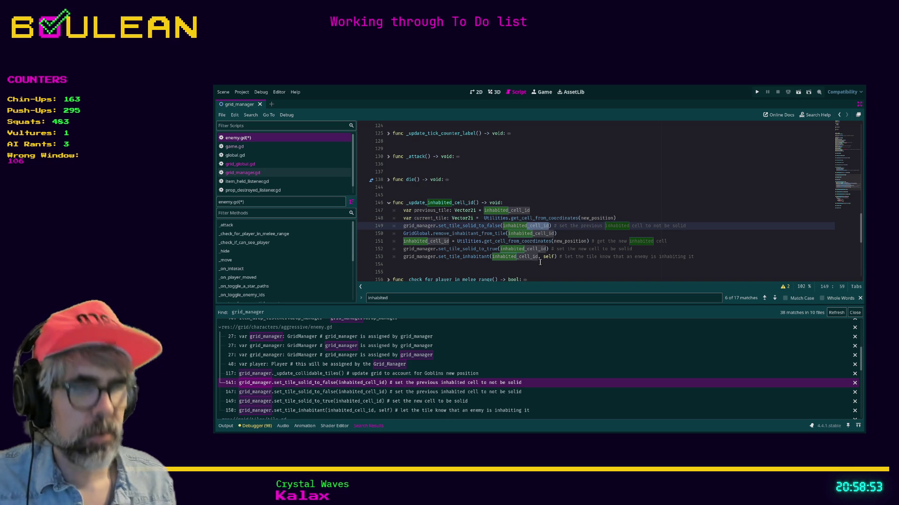
text(previous_)
key(Return)
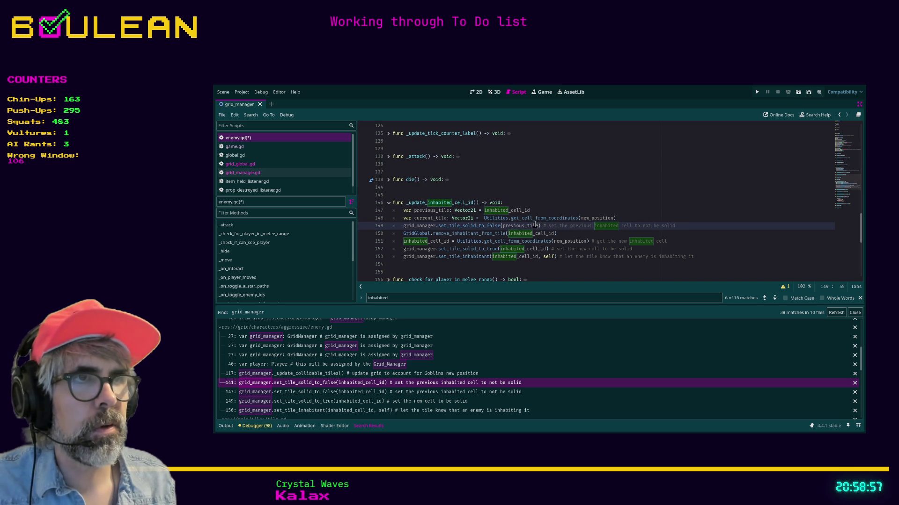
double_click(535, 225)
key(ctrl+c)
double_click(542, 232)
key(ctrl+v)
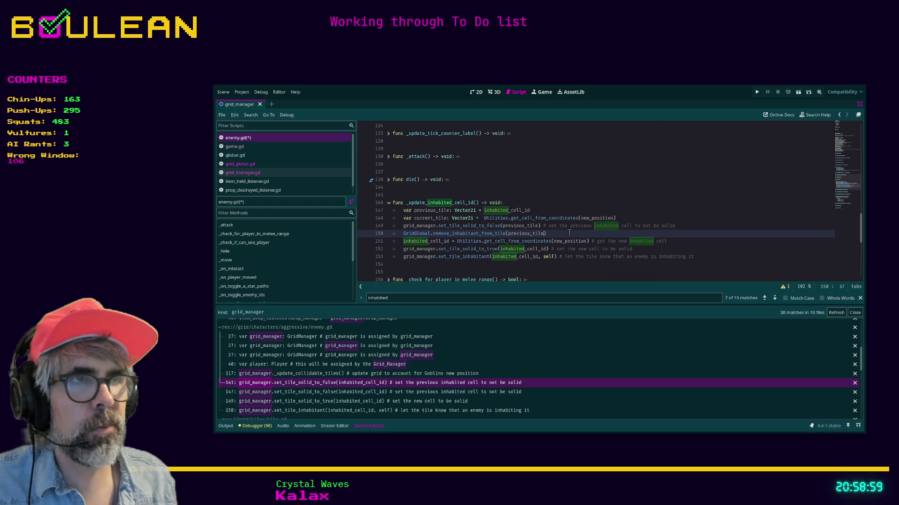
click(402, 241)
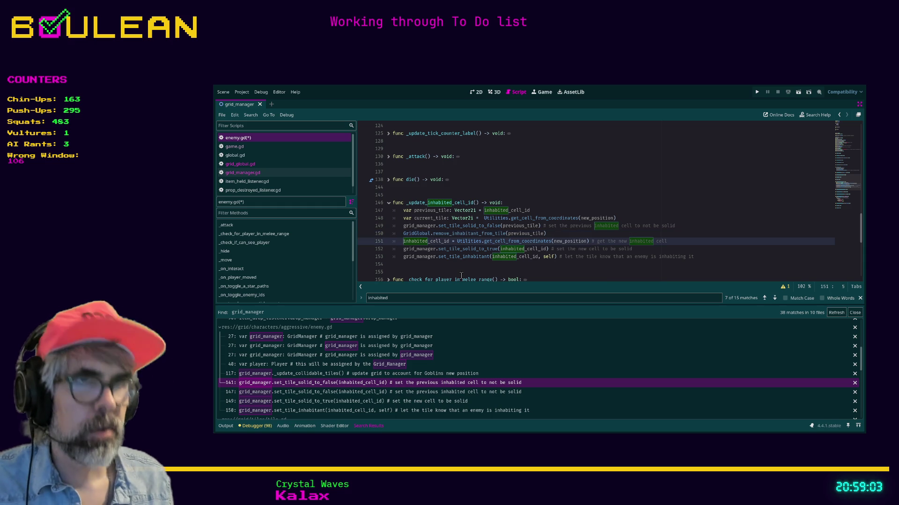
text(?)
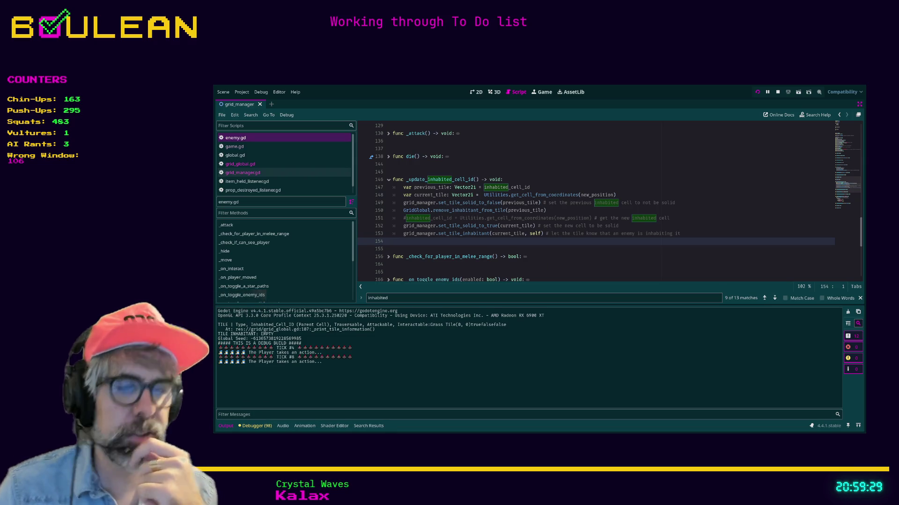
Switch to the running game and move the wizard around, attacking the adjacent goblin.
key(alt+Tab)
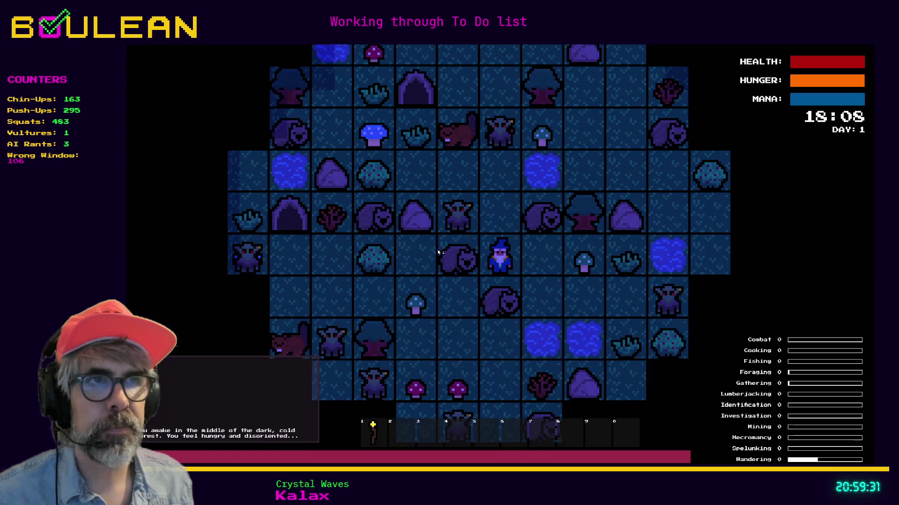
key(Up)
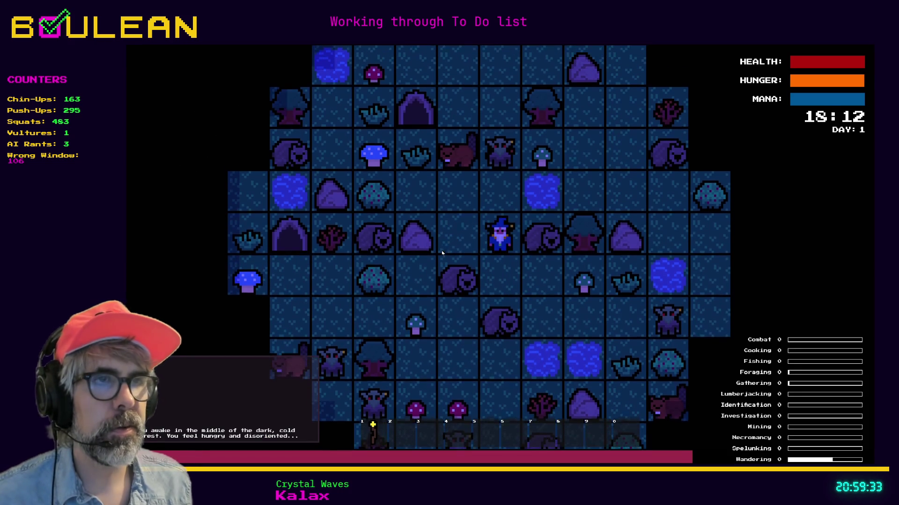
key(Left)
key(Left)
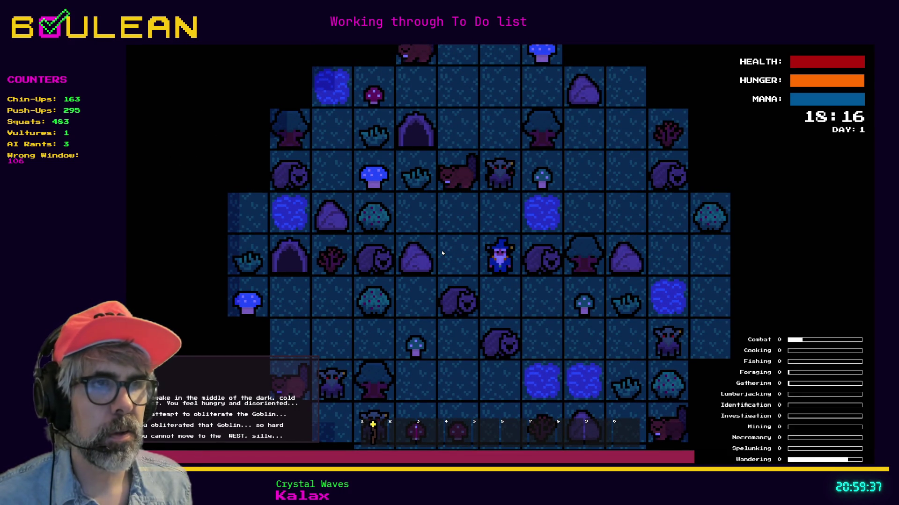
key(Down)
key(Right)
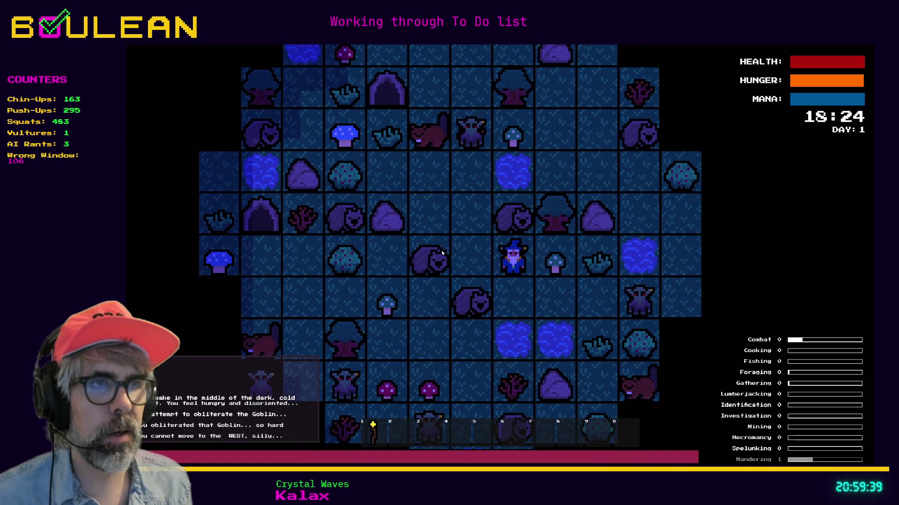
key(Left)
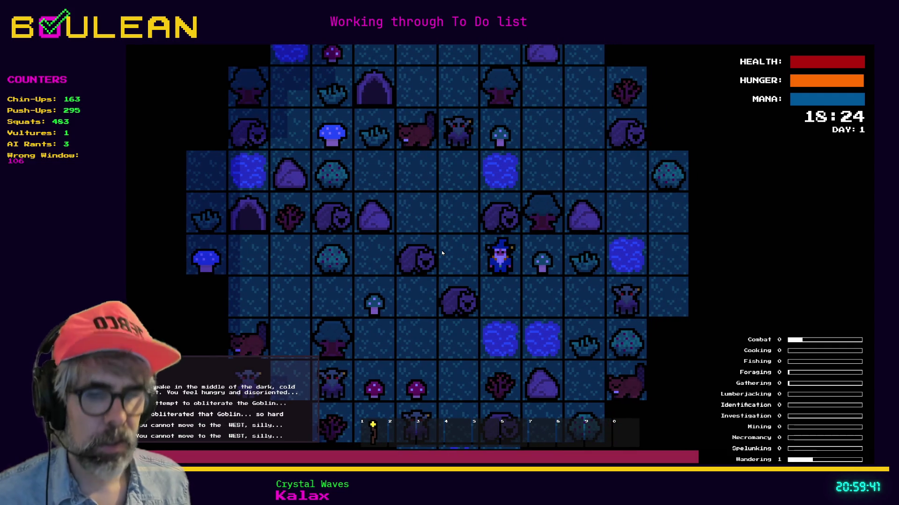
Restart on a new map, kill the goblin east of the wizard and destroy its gravestone.
key(F5)
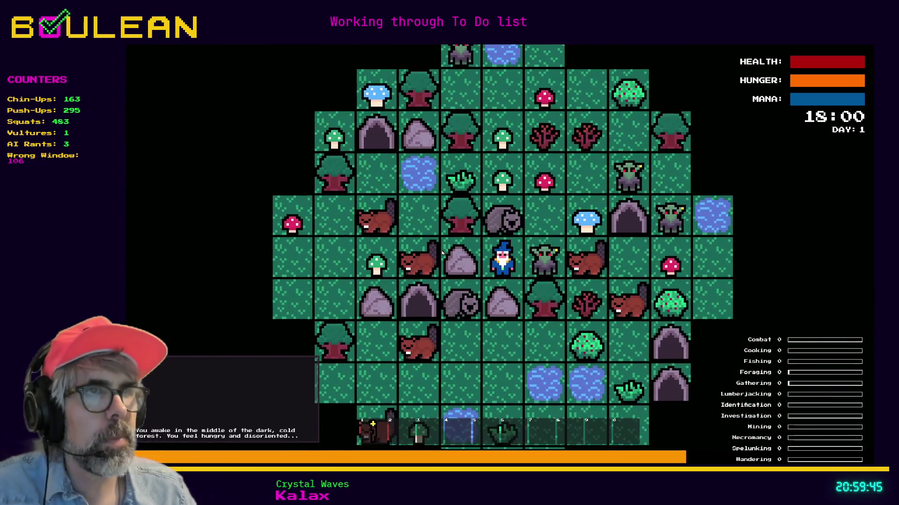
key(Right)
key(Right)
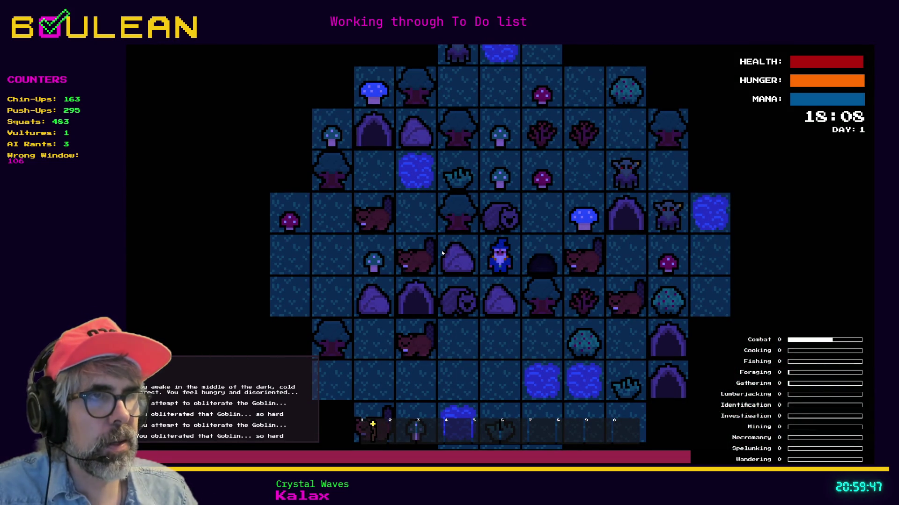
key(Right)
key(Right)
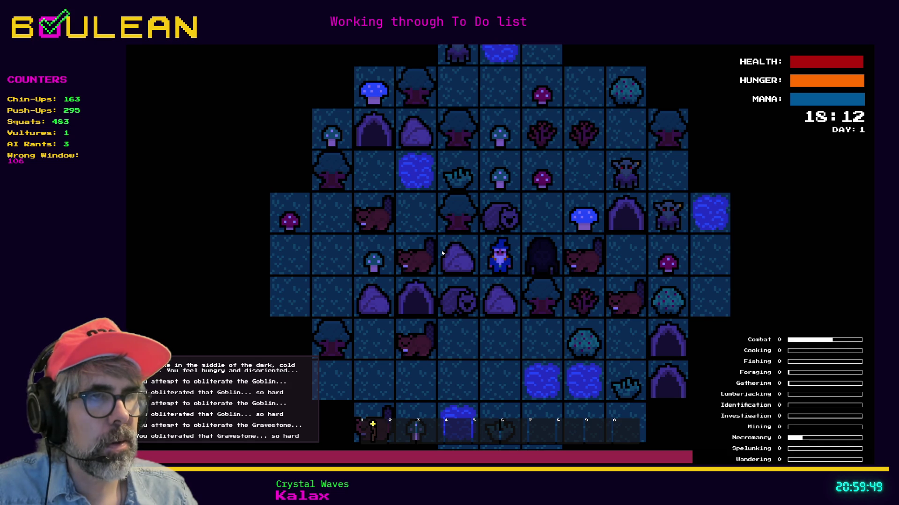
key(Right)
key(Right)
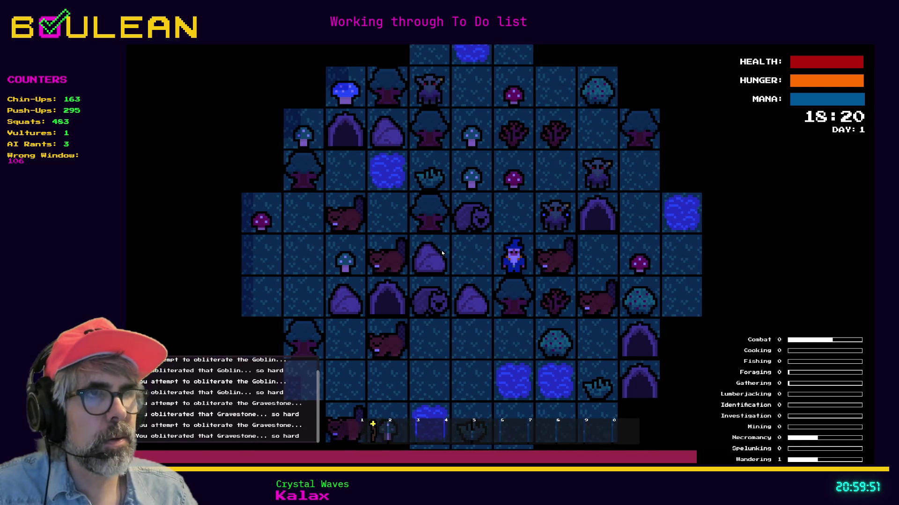
Walk the wizard north, south and west, then try moving east twice.
key(Up)
key(Down)
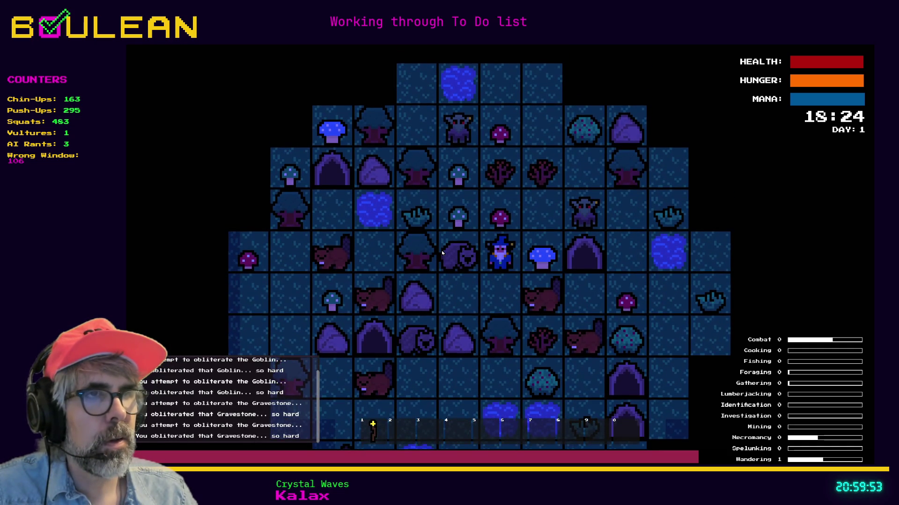
key(Left)
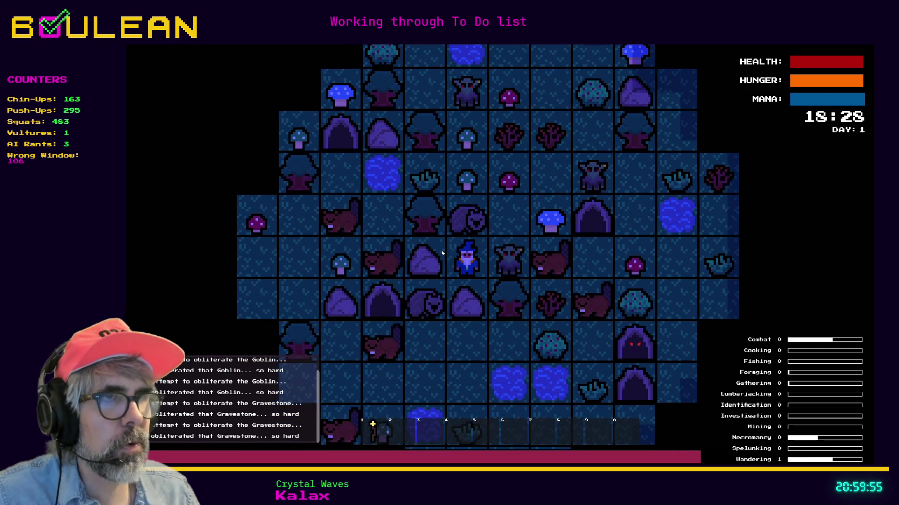
key(Right)
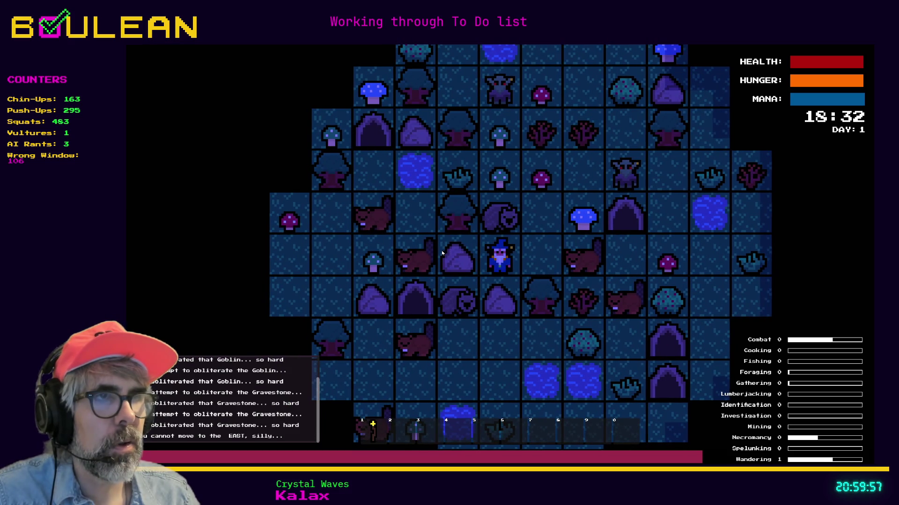
key(Right)
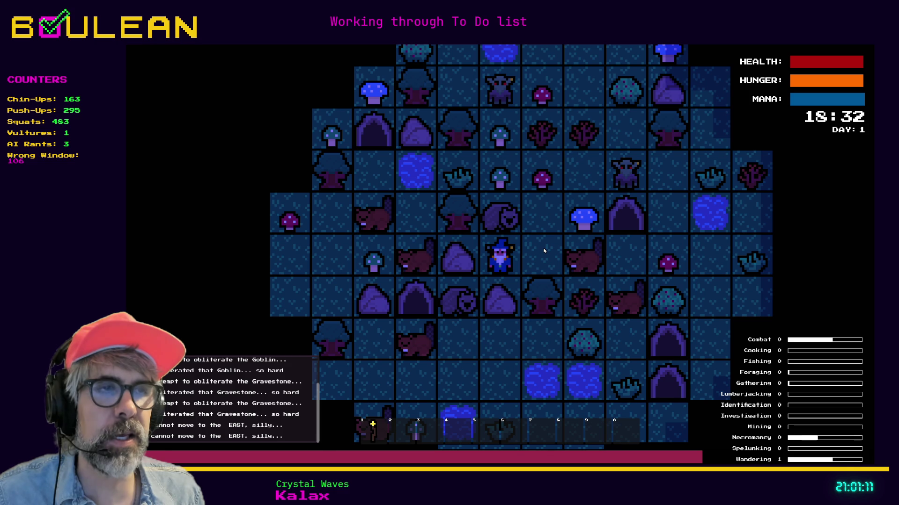
Try moving east once more, then restart with F5 on a new map at 18:00.
key(Right)
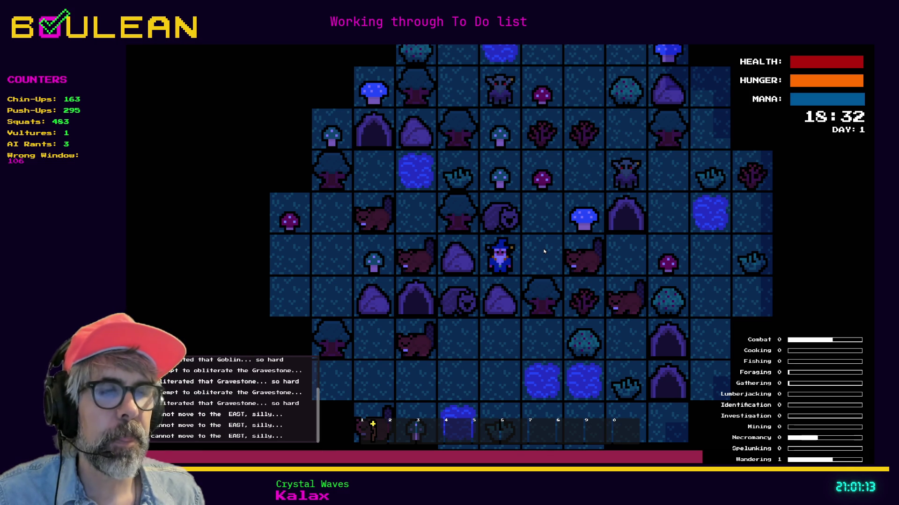
key(F5)
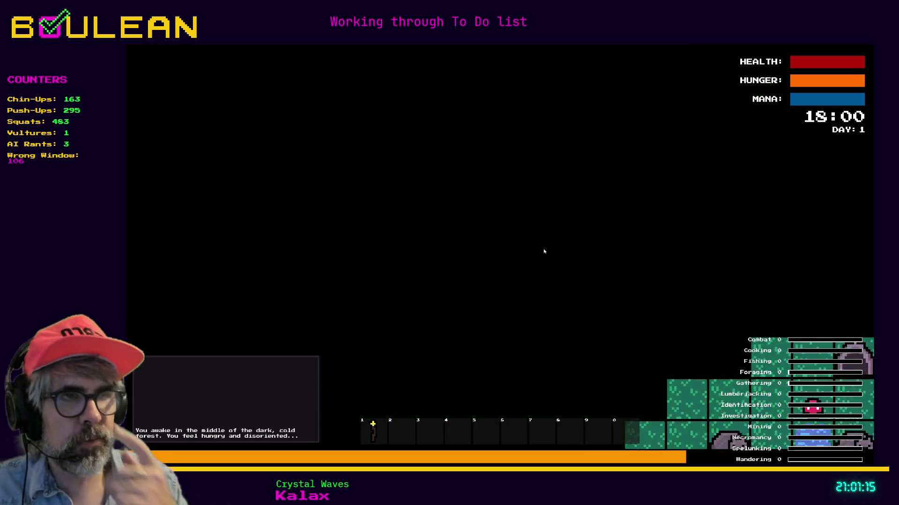
Walk the wizard east onto the red mushroom, stop the game with F8, and select _update_inhabited_cell_id's body.
key(Left)
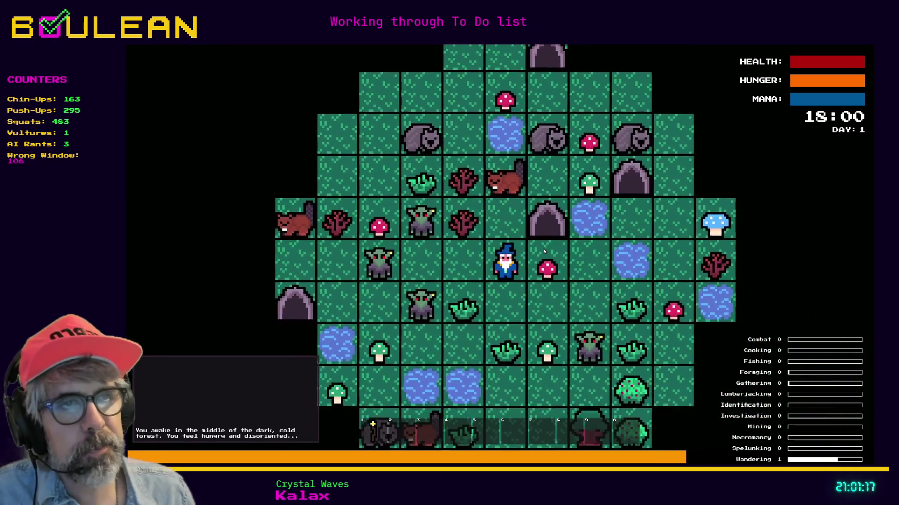
key(Right)
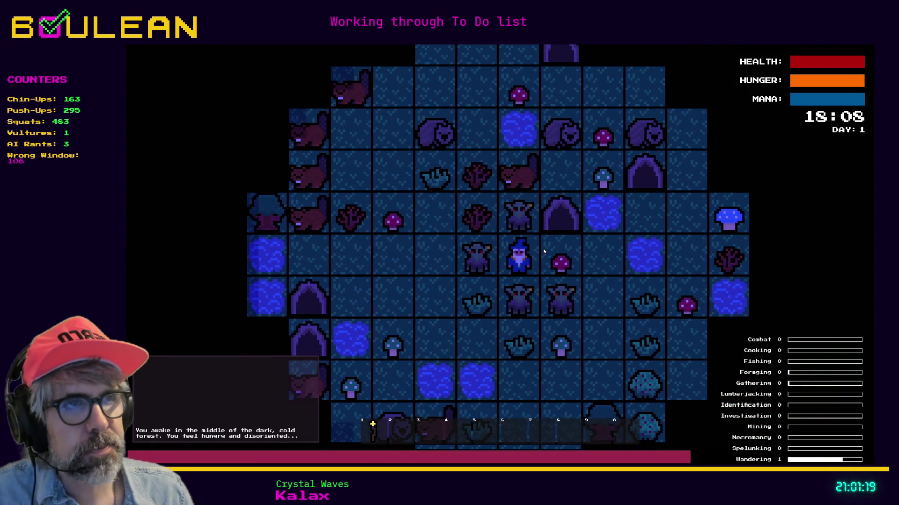
key(Right)
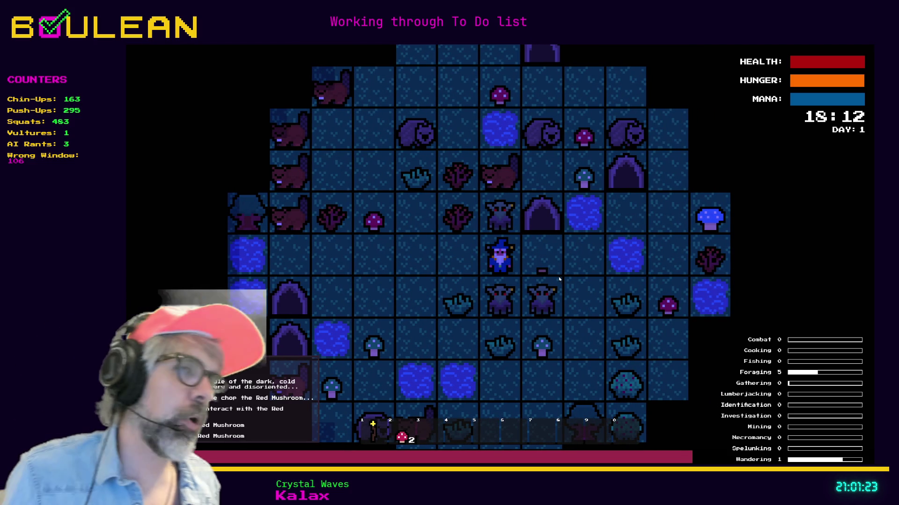
key(Left)
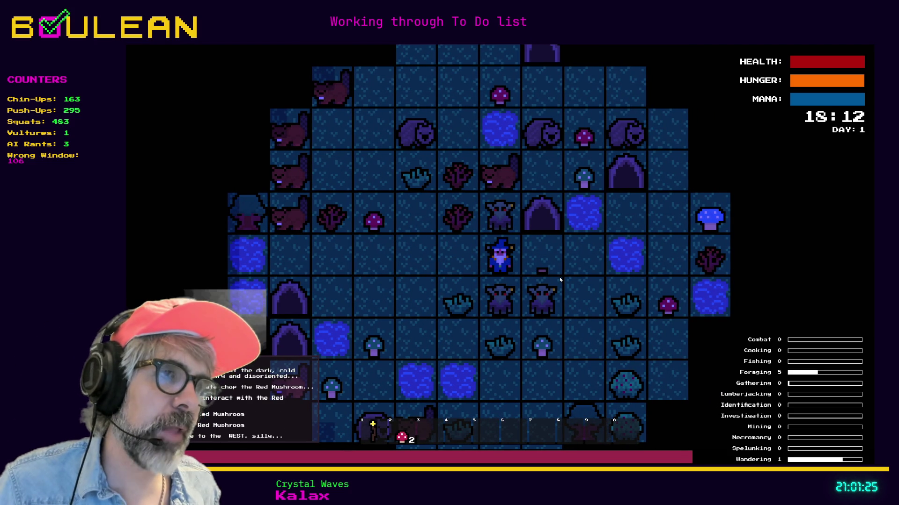
key(Right)
key(Right)
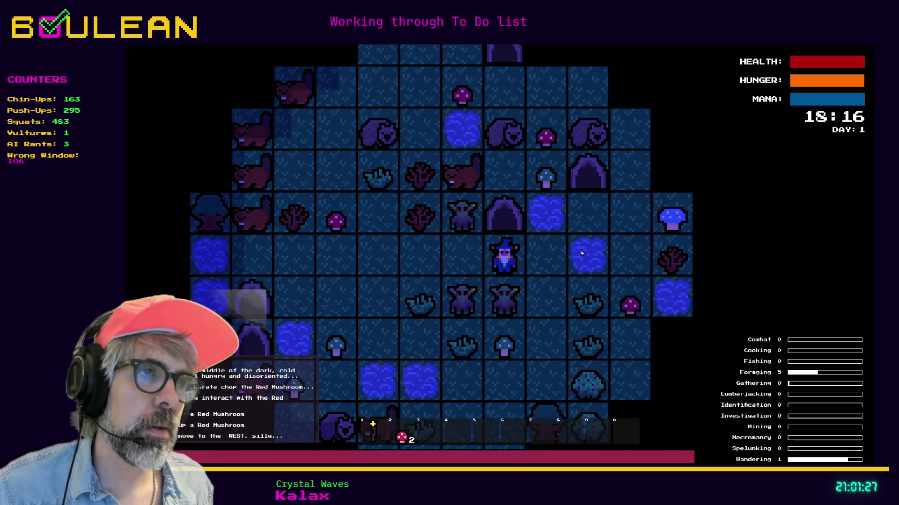
key(F8)
mouse_move(473, 248)
mouse_down()
mouse_move(422, 206)
mouse_move(377, 195)
mouse_up()
key(ctrl+c)
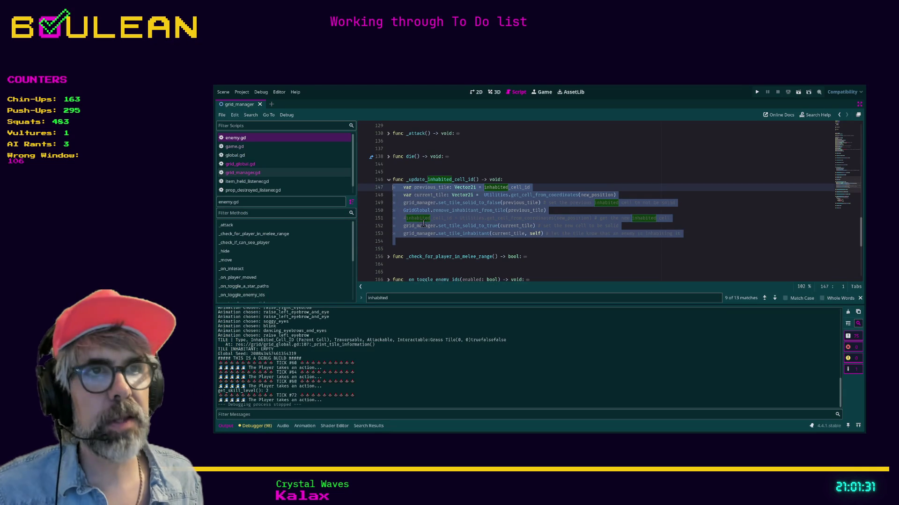
Undo the tile-variable edits back to the four old grid_manager lines, then save and run with F5.
key(ctrl+z)
key(ctrl+z)
key(ctrl+z)
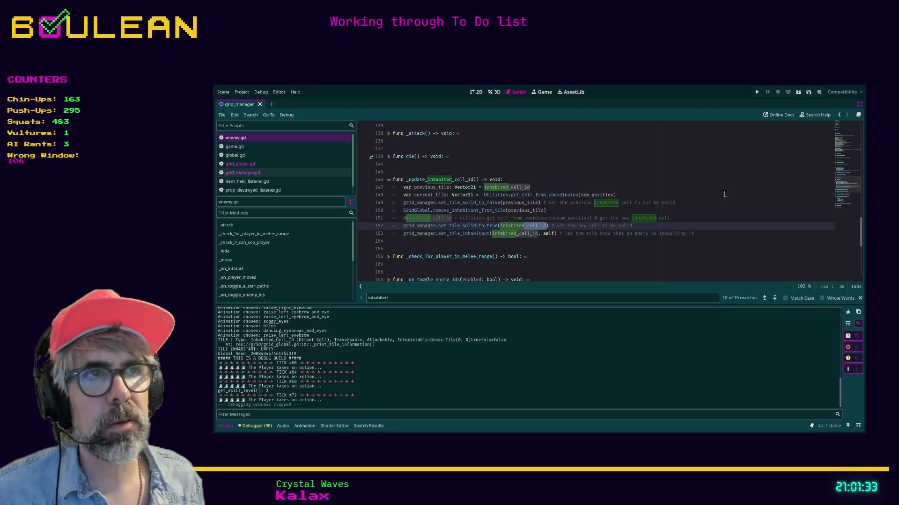
key(ctrl+z)
key(ctrl+z)
key(ctrl+z)
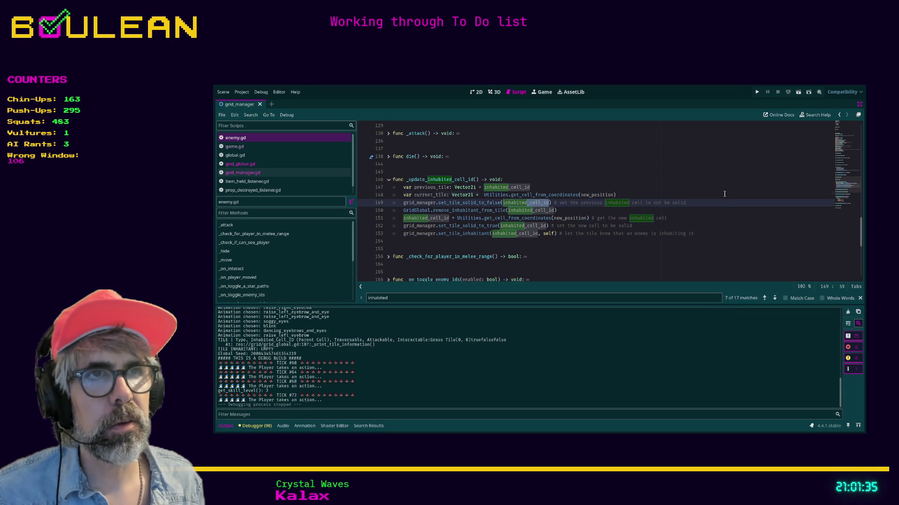
key(ctrl+z)
key(ctrl+z)
key(ctrl+z)
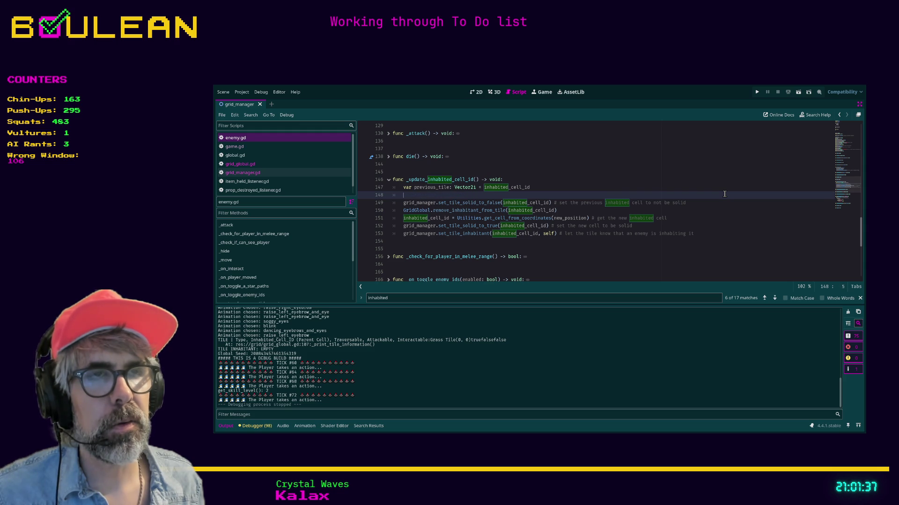
key(ctrl+z)
key(ctrl+z)
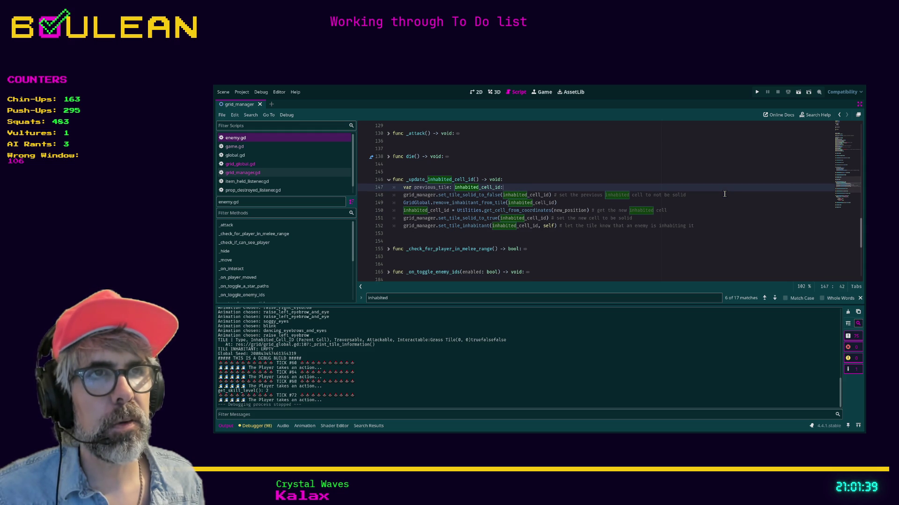
key(ctrl+z)
key(ctrl+z)
key(ctrl+z)
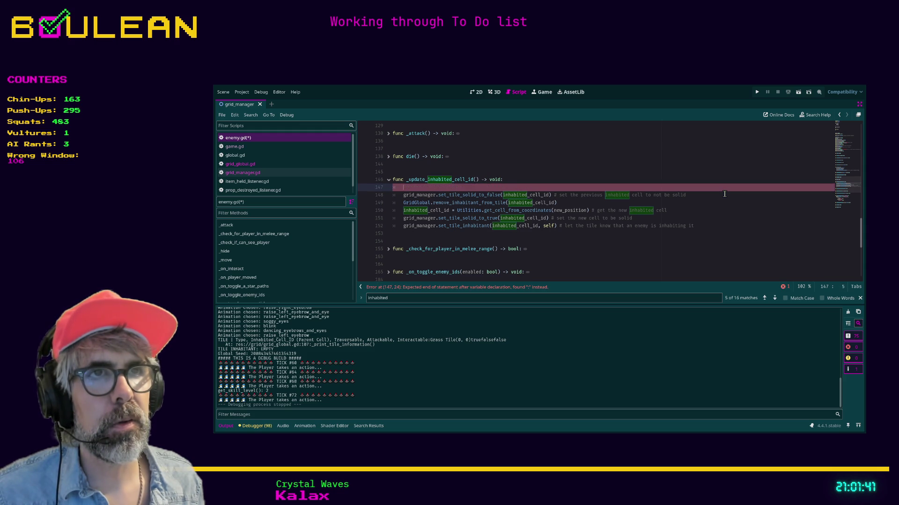
key(ctrl+z)
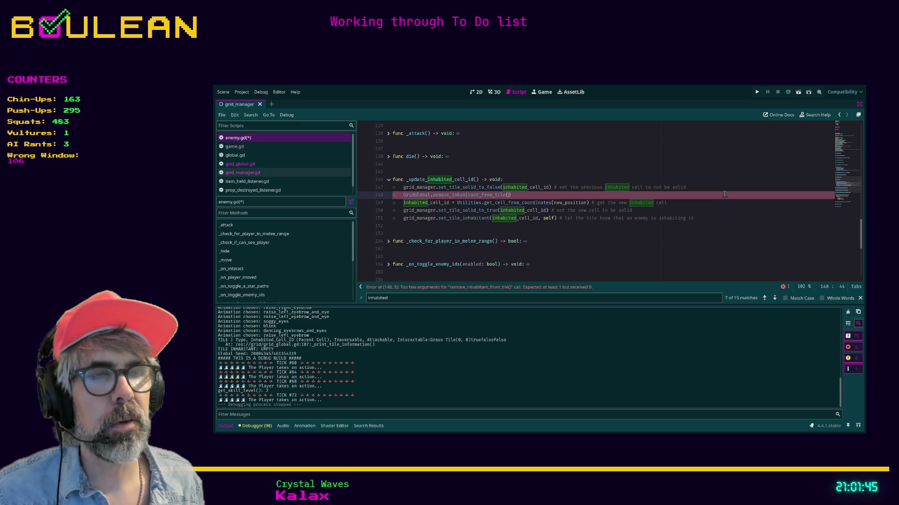
key(ctrl+z)
key(ctrl+z)
key(ctrl+z)
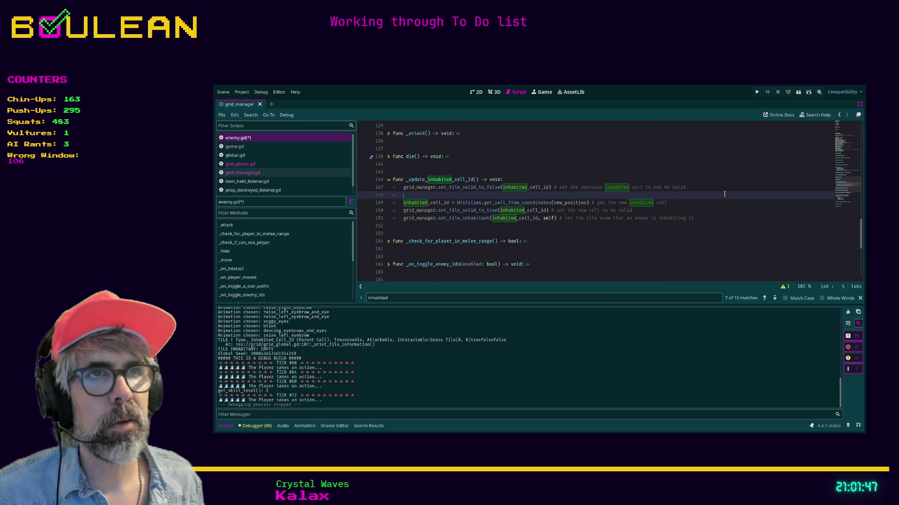
key(ctrl+z)
key(ctrl+z)
key(ctrl+z)
key(ctrl+z)
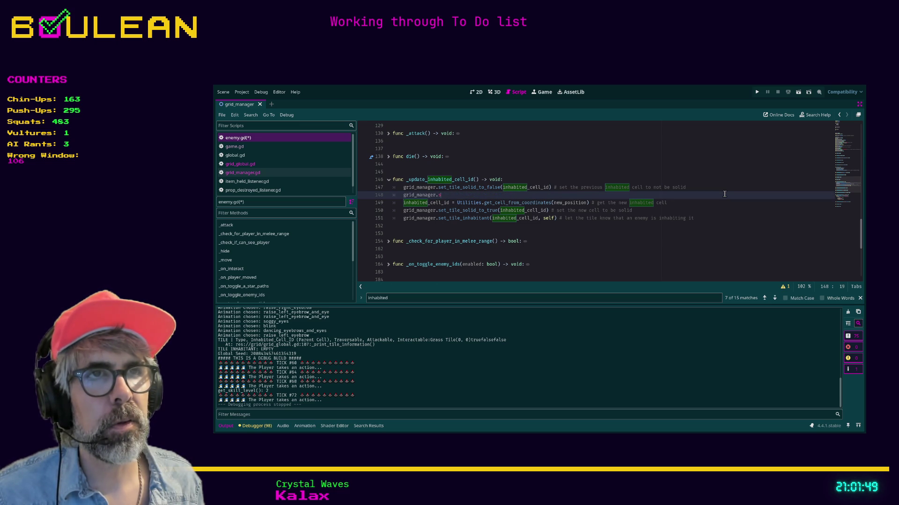
key(ctrl+z)
key(ctrl+z)
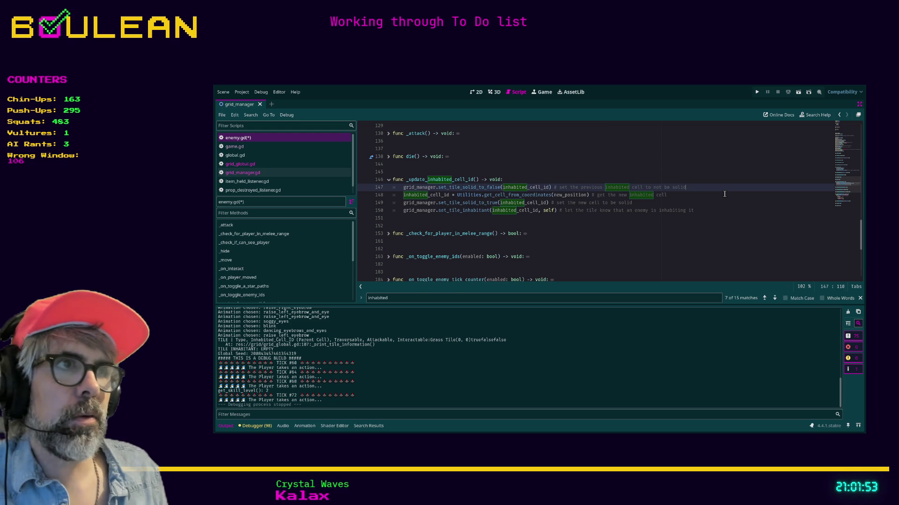
key(F5)
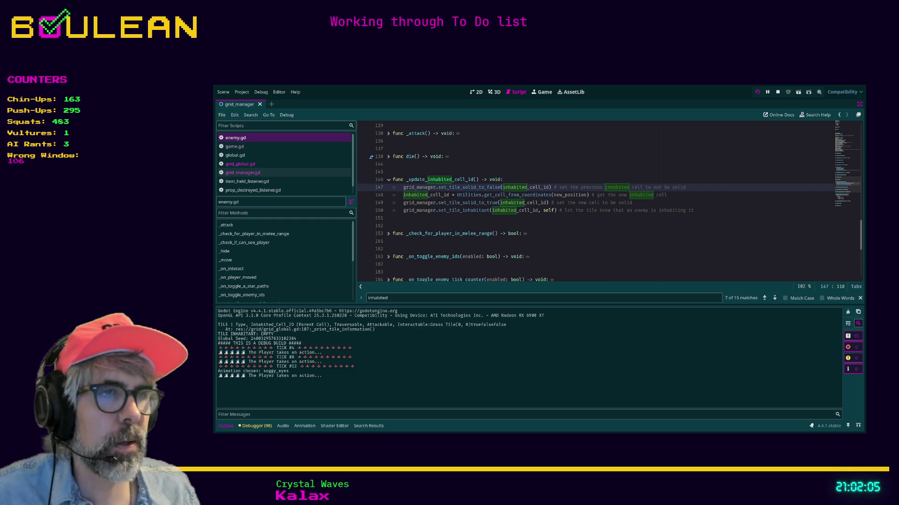
In the game, move the wizard down twice to grab the Blue Mushroom, then close it.
key(alt+Tab)
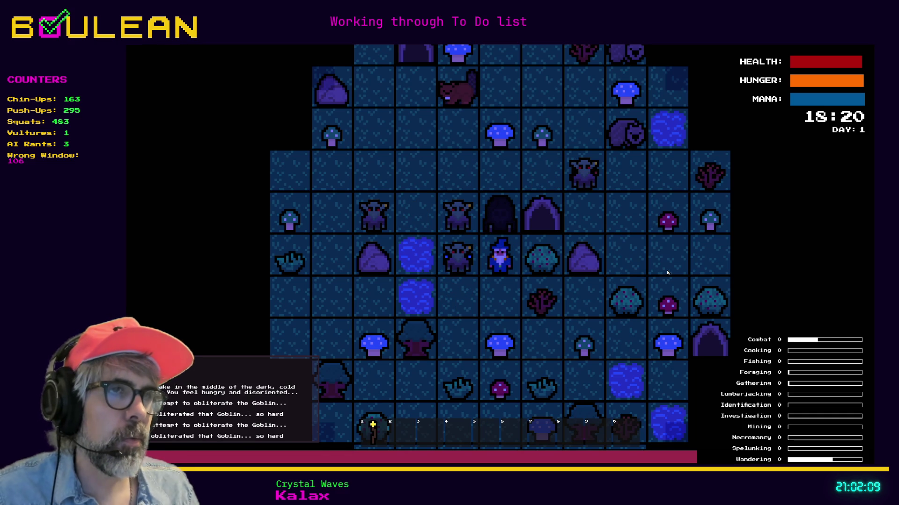
key(Down)
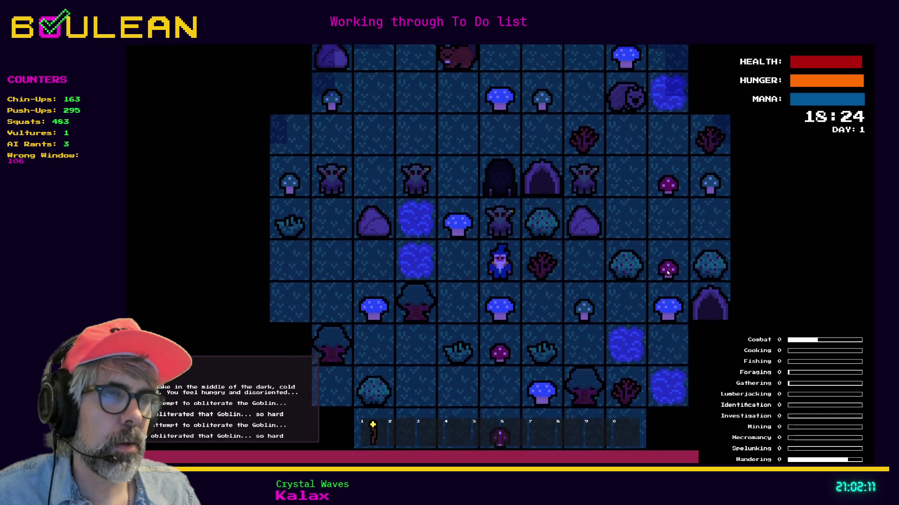
key(Down)
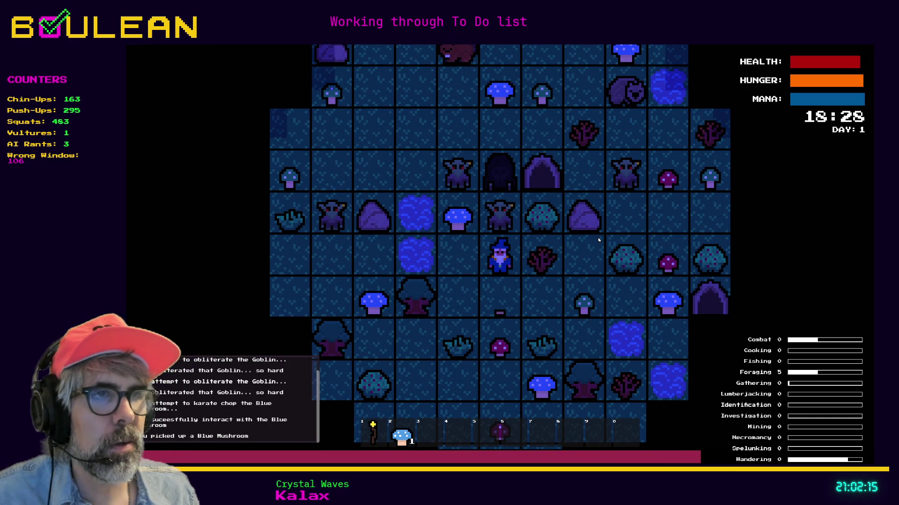
key(Escape)
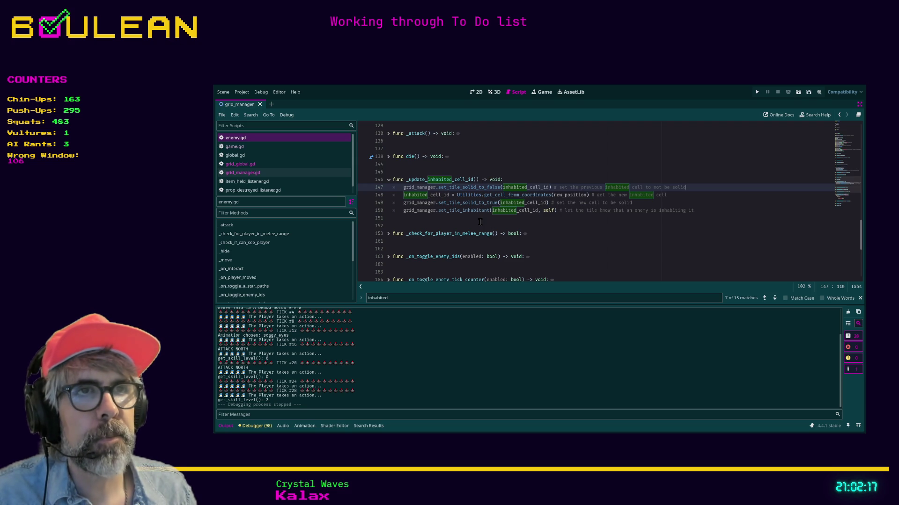
click(481, 221)
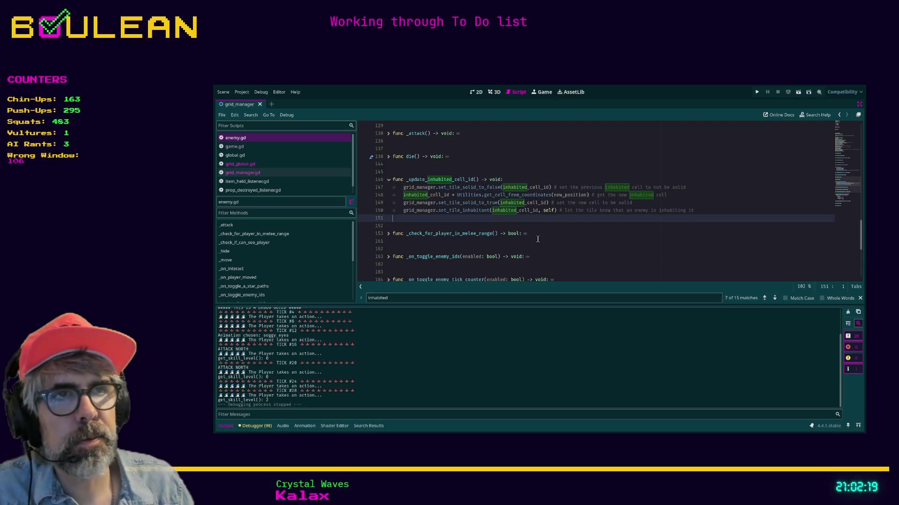
Paste the new tile-variable code below the working code and start a '# NEW CODE' comment above it.
key(ctrl+v)
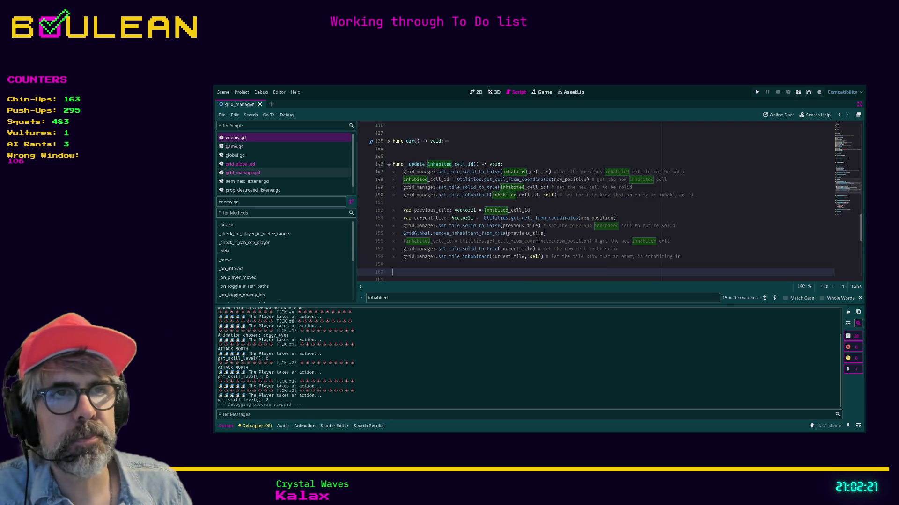
click(440, 202)
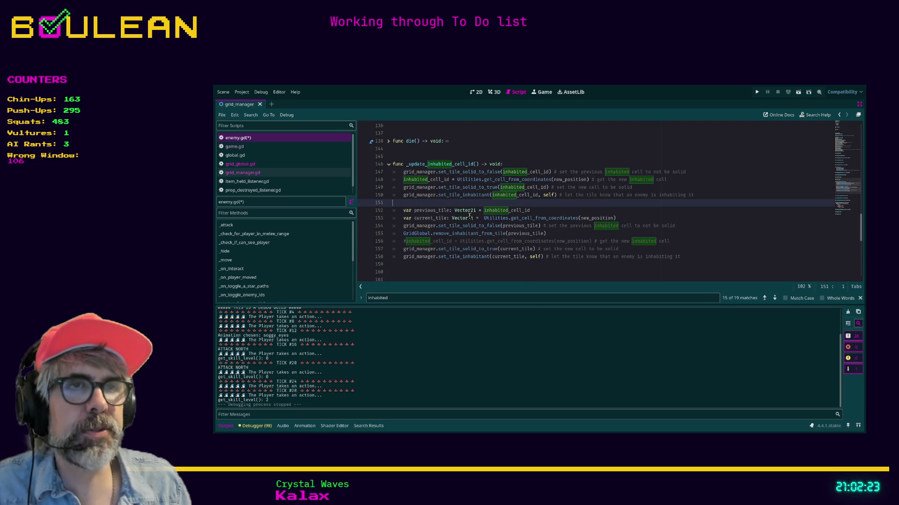
key(Tab)
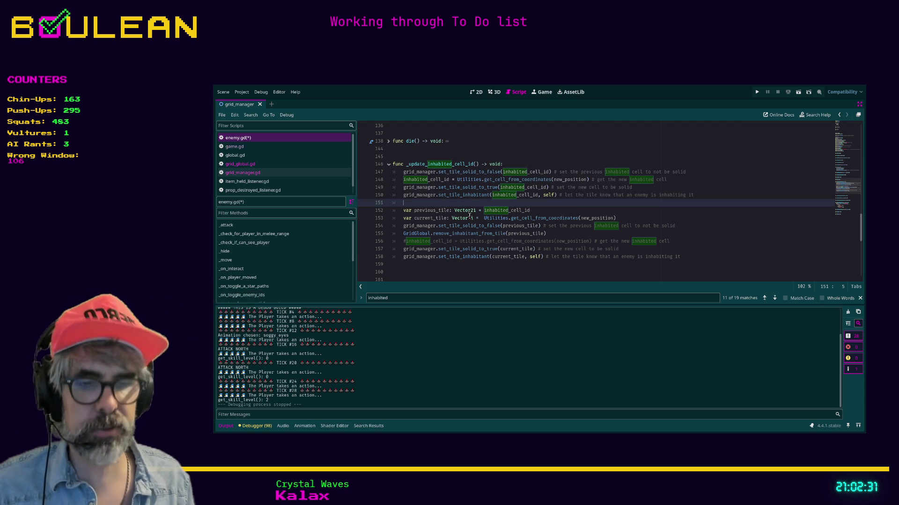
text(# NEW CODE)
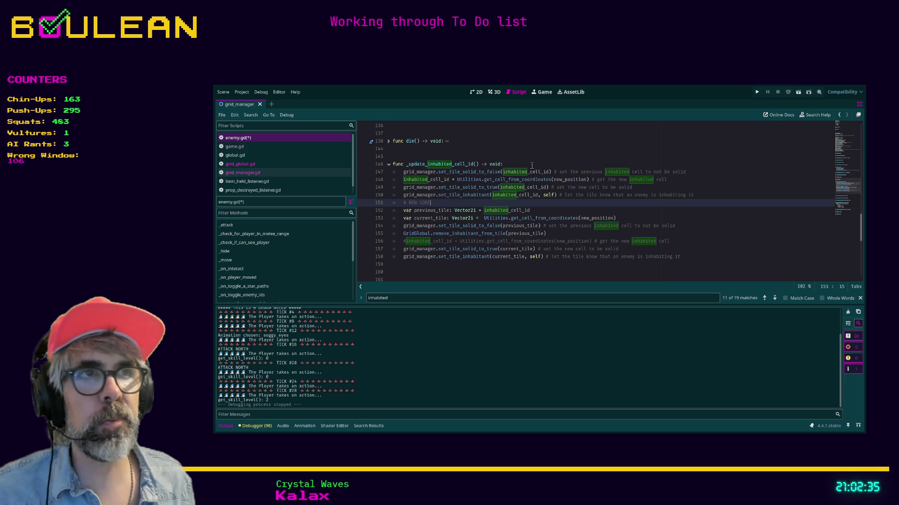
Label the blocks '# OLD CODE - WORKS' and '# NEW CODE - Goblins occupy player tiles'.
click(526, 164)
key(Return)
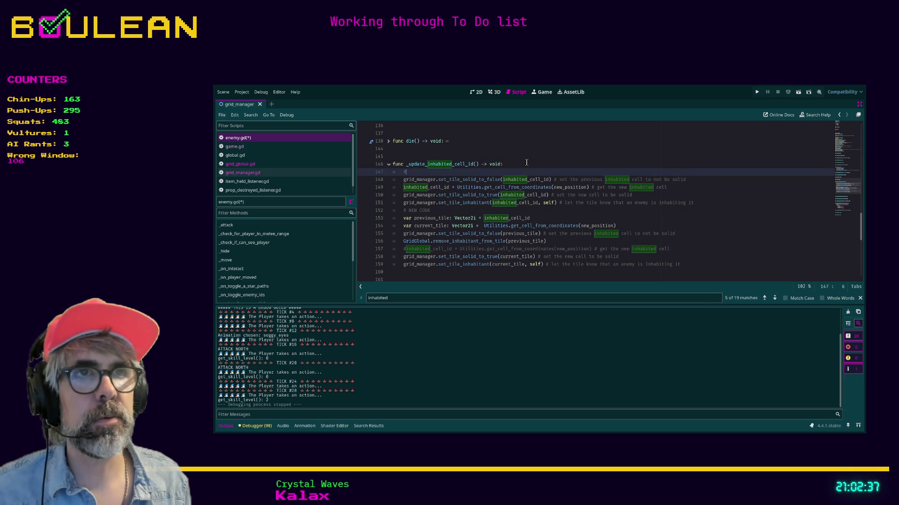
text(OLD COD)
text(E :)
key(BackSpace)
key(BackSpace)
text(OR)
key(Down)
key(Down)
key(Down)
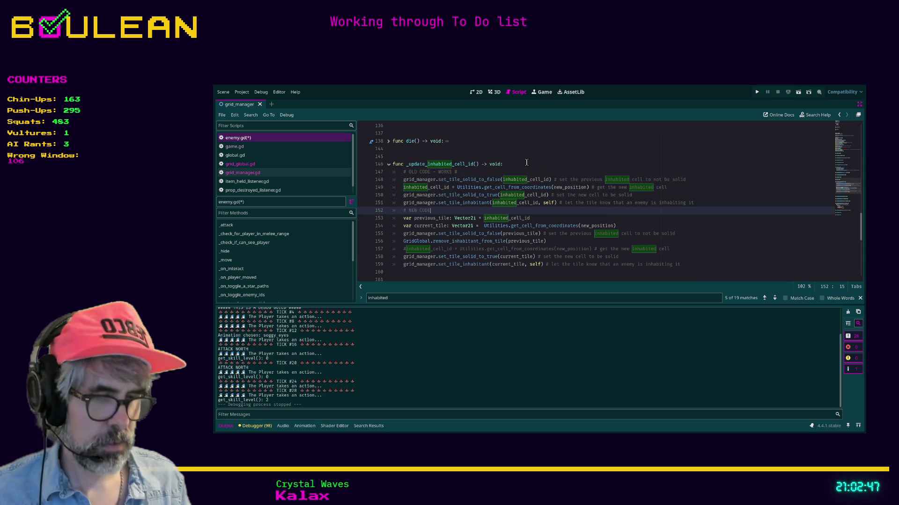
text(- Goblins occupy player tiles)
Separate the two code blocks with a blank line and save enemy.gd.
key(Home)
key(Return)
key(ctrl+s)
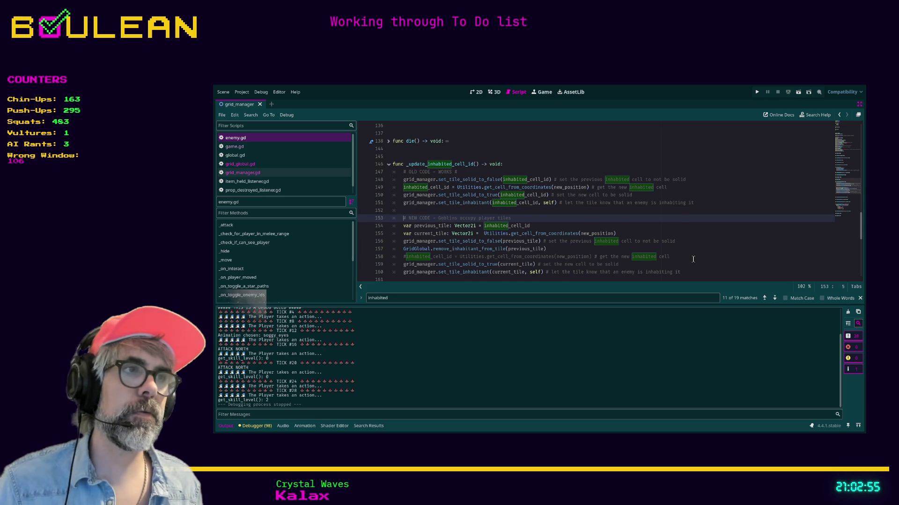
shift+click(685, 272)
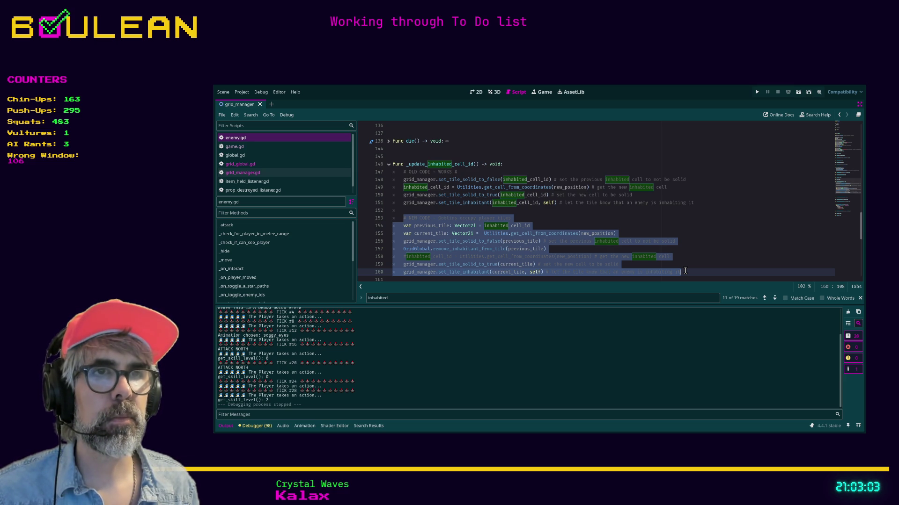
key(Escape)
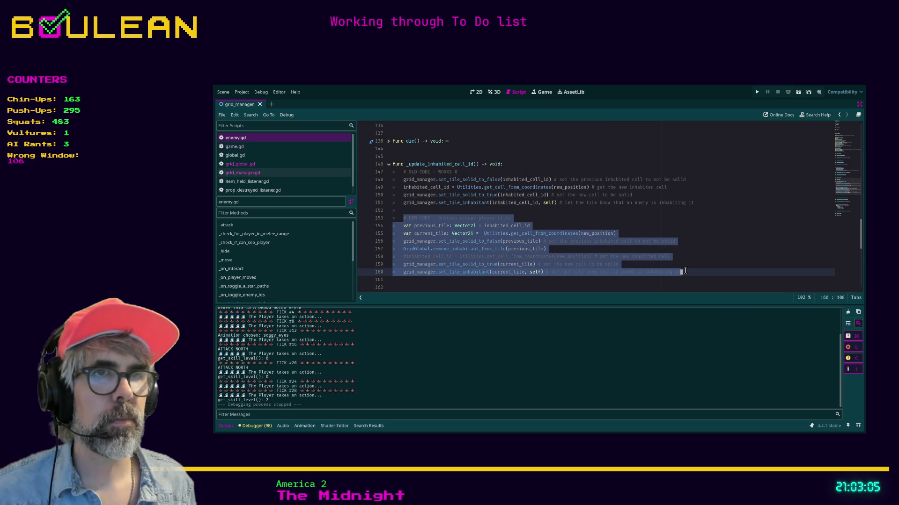
Delete the redundant commented inhabited_cell_id line and comment out the new code block with Ctrl+K.
key(Up)
key(Up)
key(shift+Home)
key(shift+Home)
key(BackSpace)
key(BackSpace)
key(Down)
key(Down)
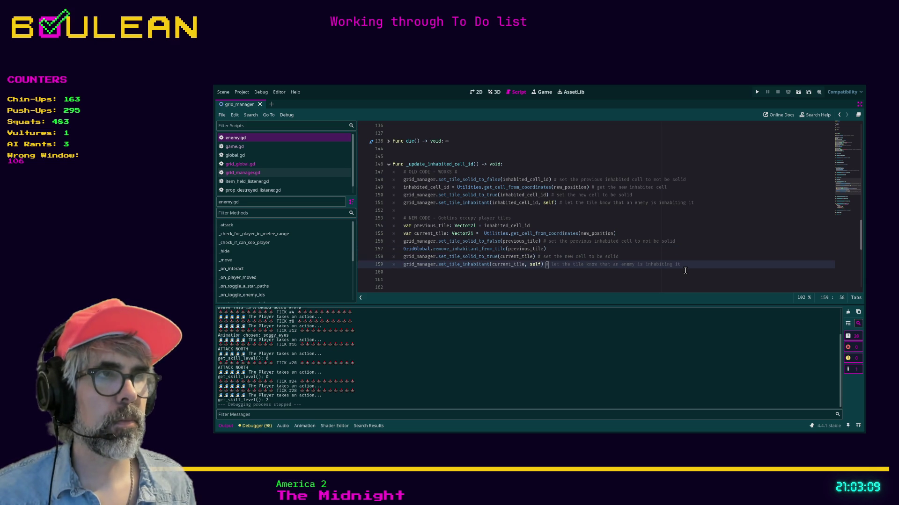
mouse_move(697, 265)
mouse_down()
mouse_move(393, 271)
mouse_move(384, 224)
mouse_up()
key(ctrl+k)
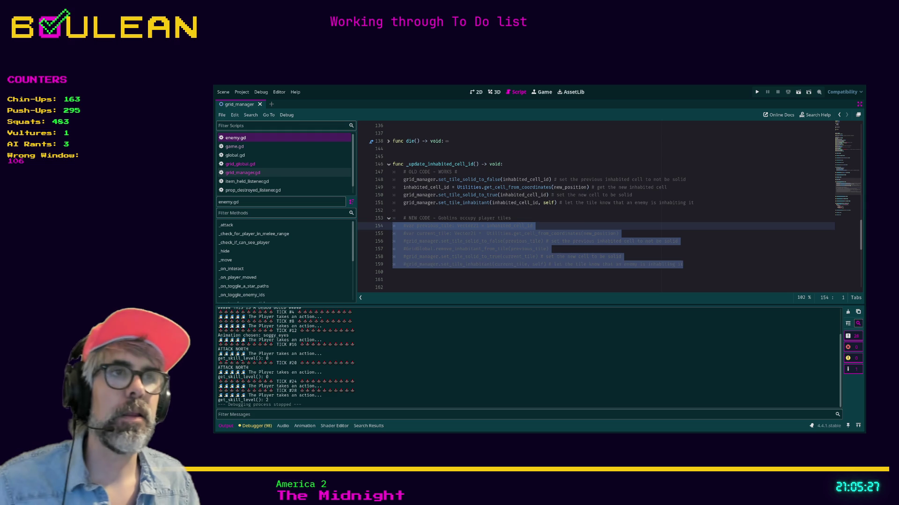
Save enemy.gd and run the project with F5.
click(538, 212)
key(ctrl+s)
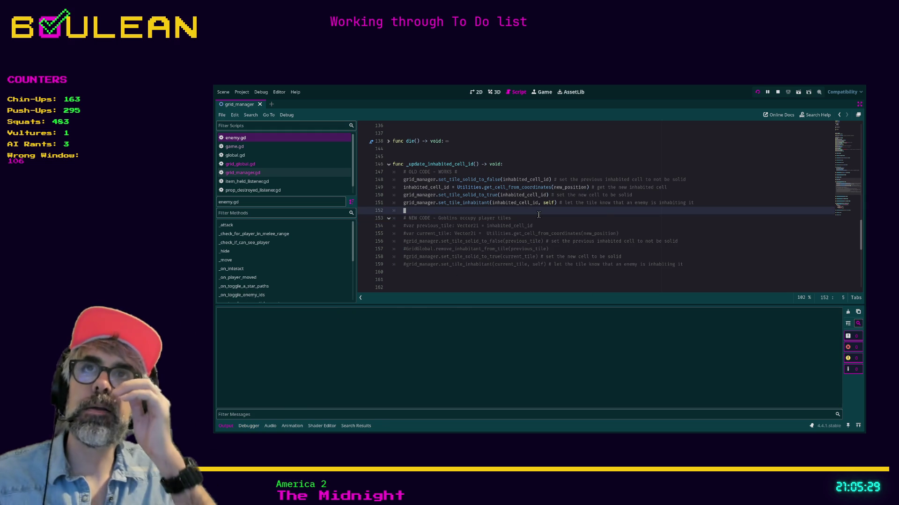
key(F5)
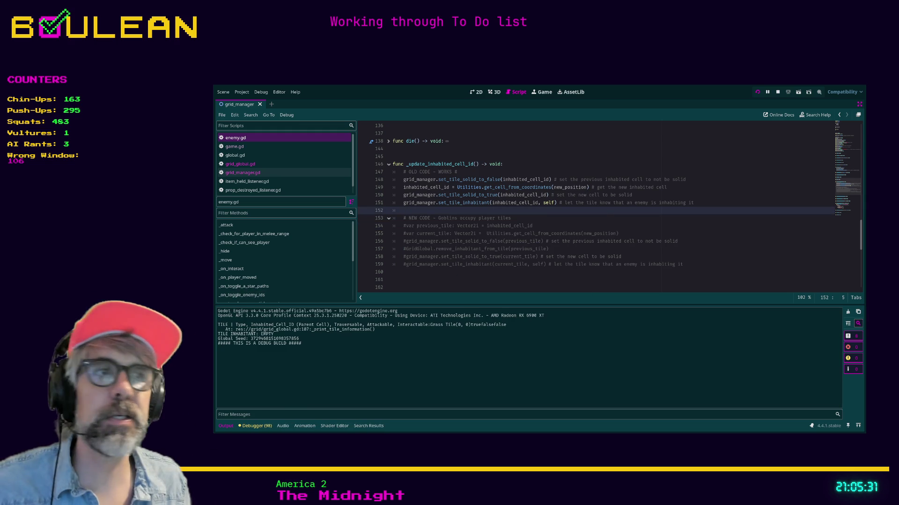
Test the running game by pressing hotbar key 1 and scrolling up.
key(1)
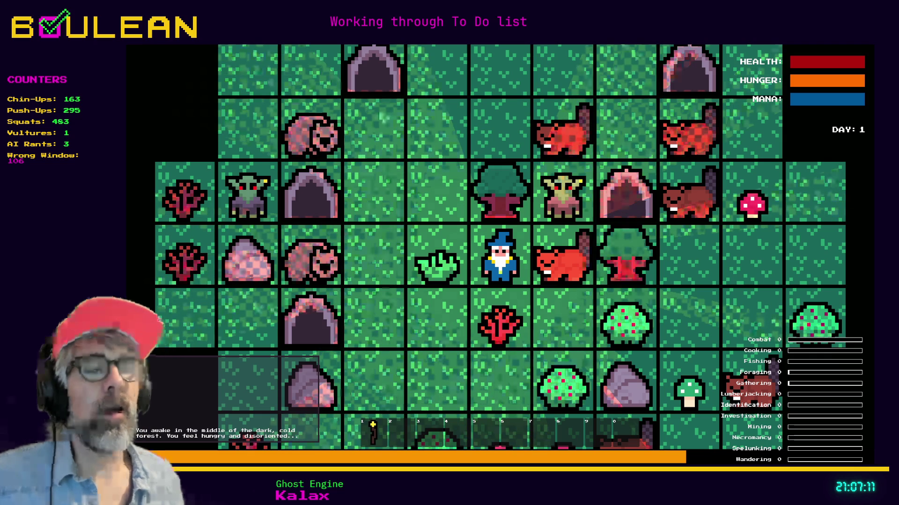
scroll(500, 255, up, 1)
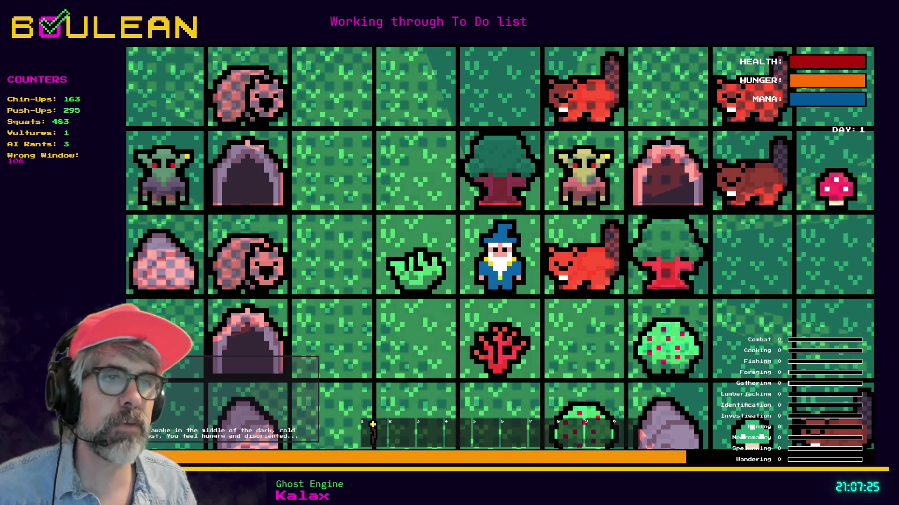
scroll(500, 255, up, 1)
scroll(500, 255, up, 1)
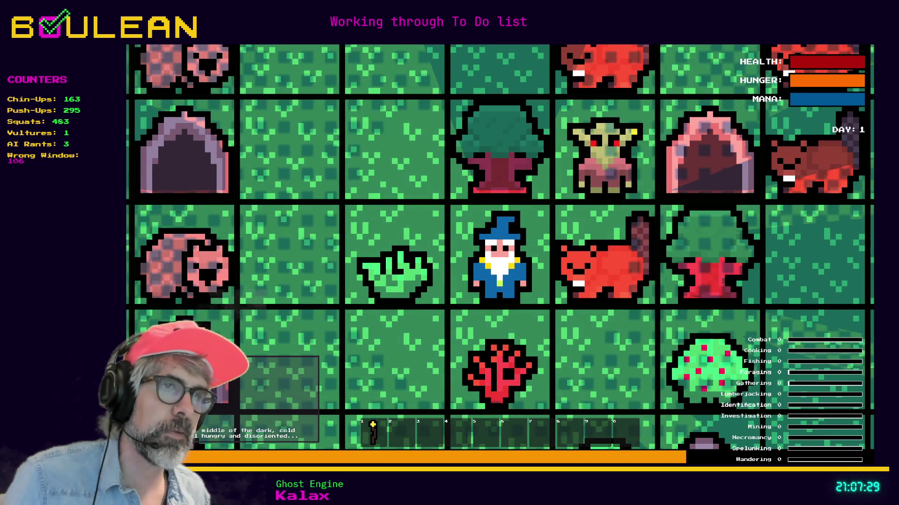